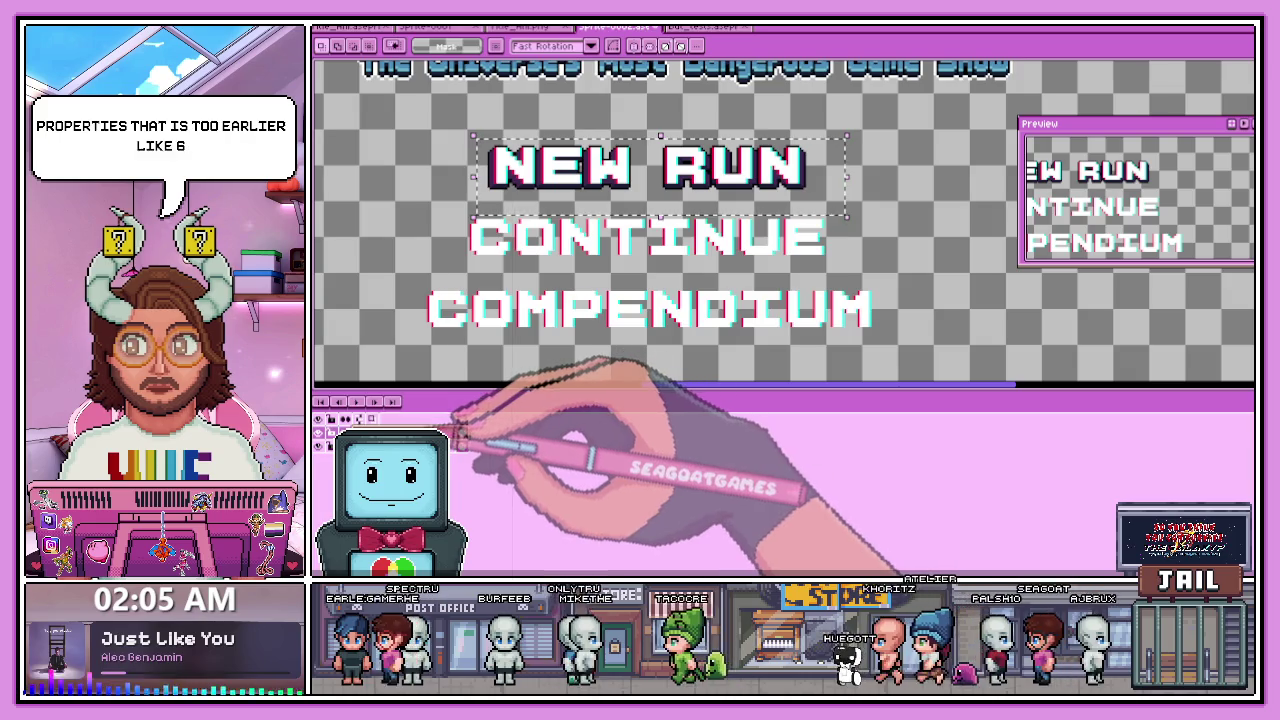
- Move the selected NEW RUN label up about 17 px and commit the move
left_click_drag(660, 195, 638, 165)
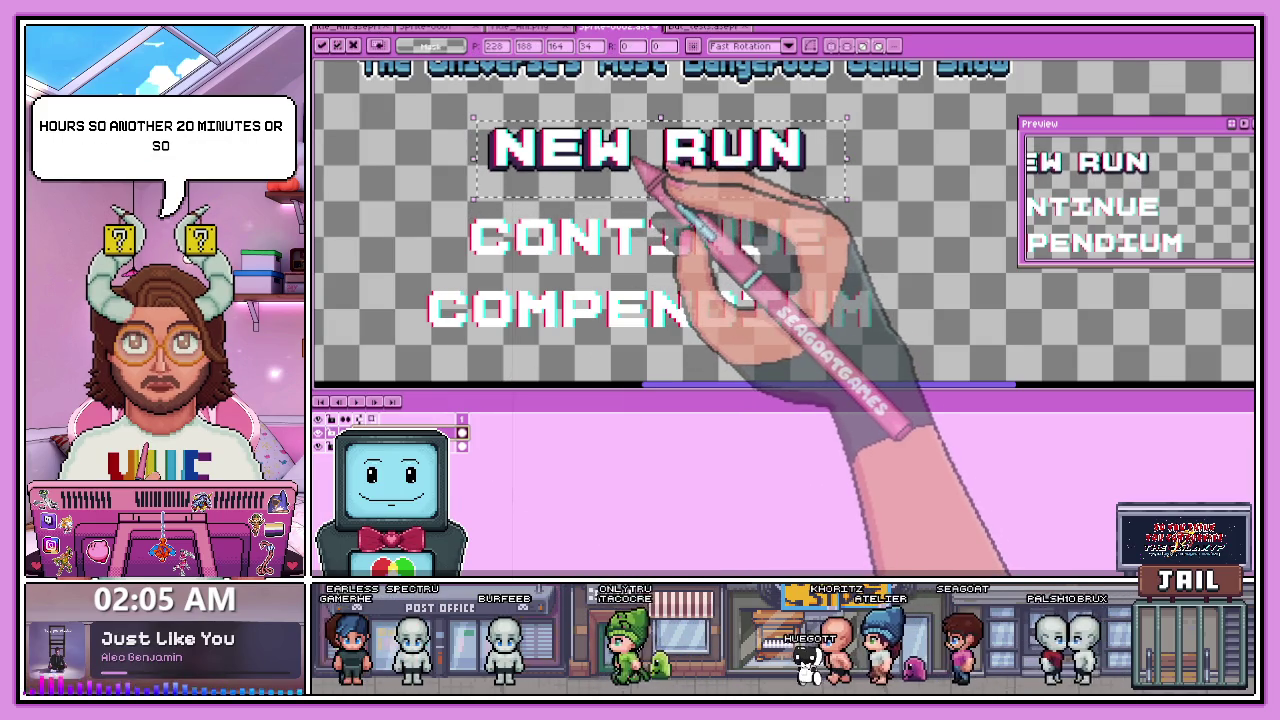
scroll(660, 170, "up", 2)
scroll(686, 180, "down", 1)
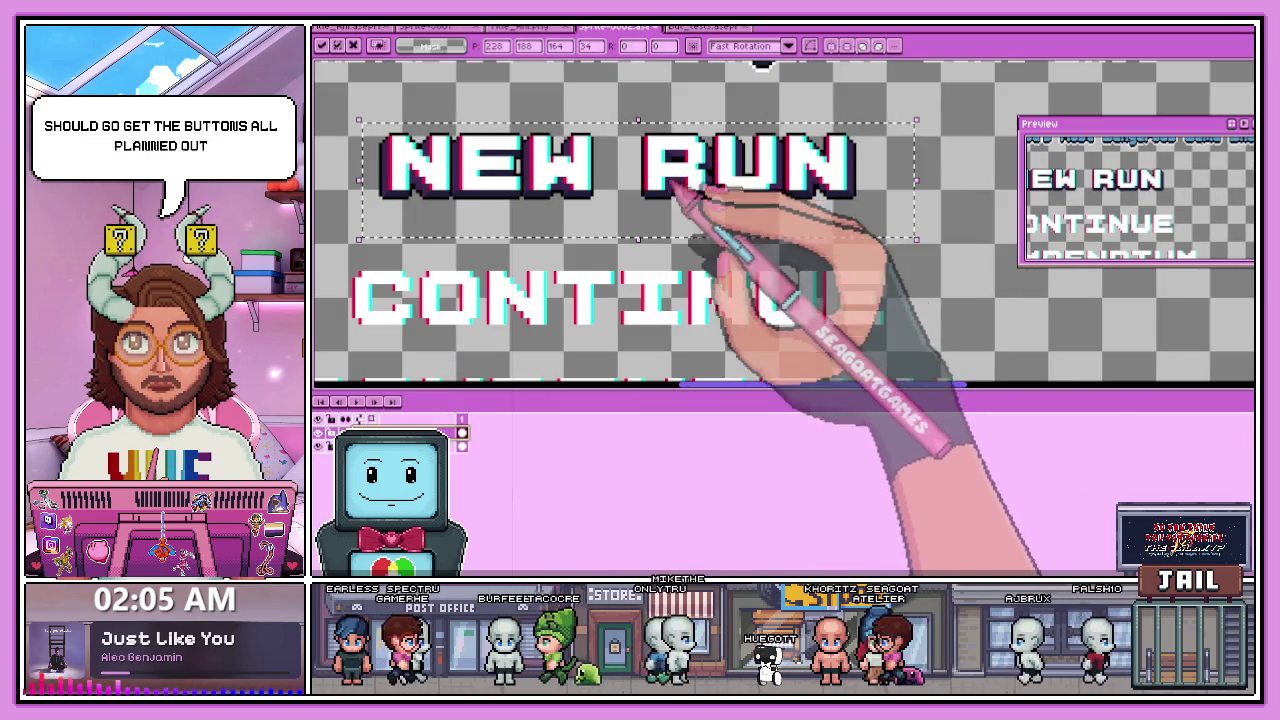
key("Return")
scroll(729, 243, "down", 1)
- Marquee-select the CONTINUE label with a tight rectangular selection
left_click_drag(450, 236, 895, 323)
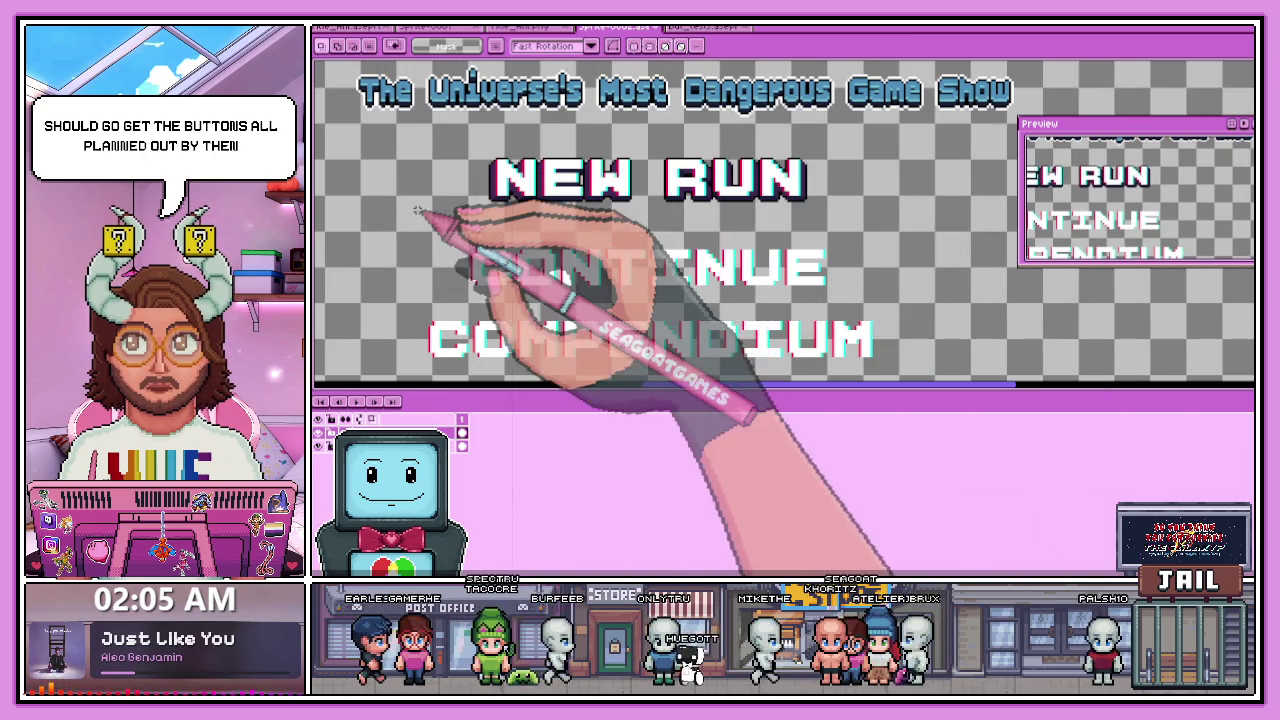
left_click_drag(436, 236, 877, 305)
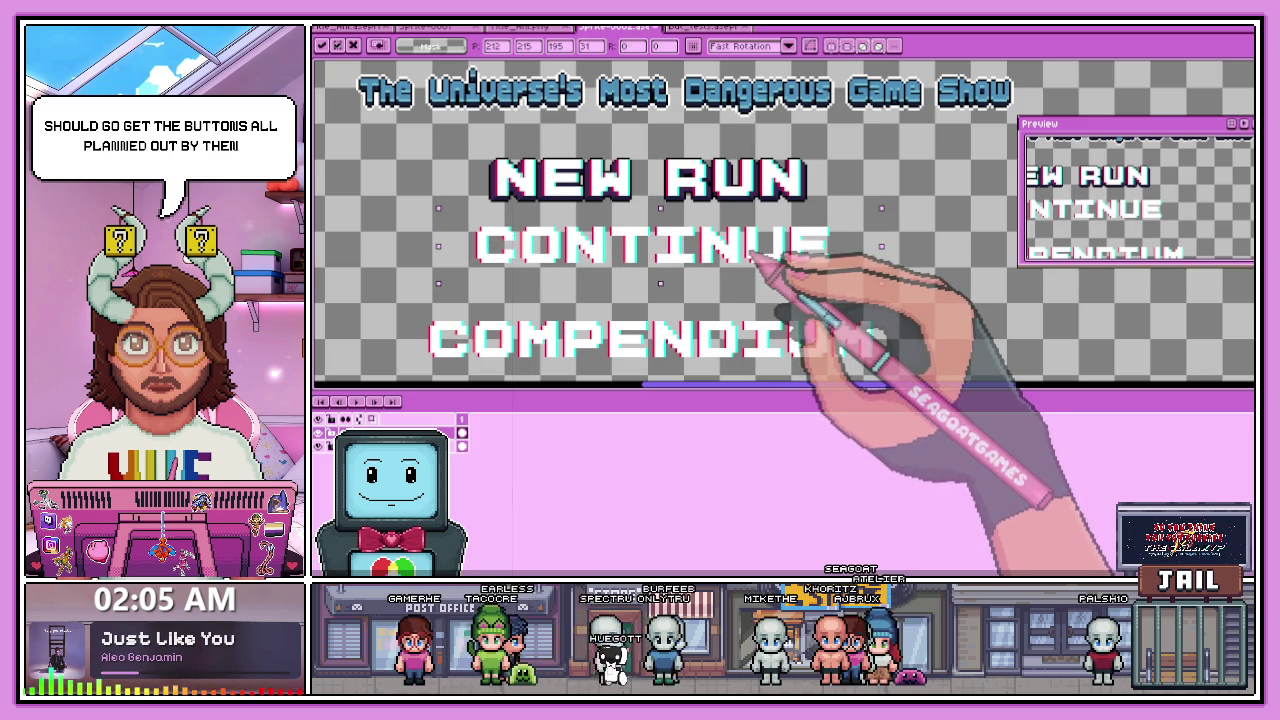
scroll(749, 300, "down", 2)
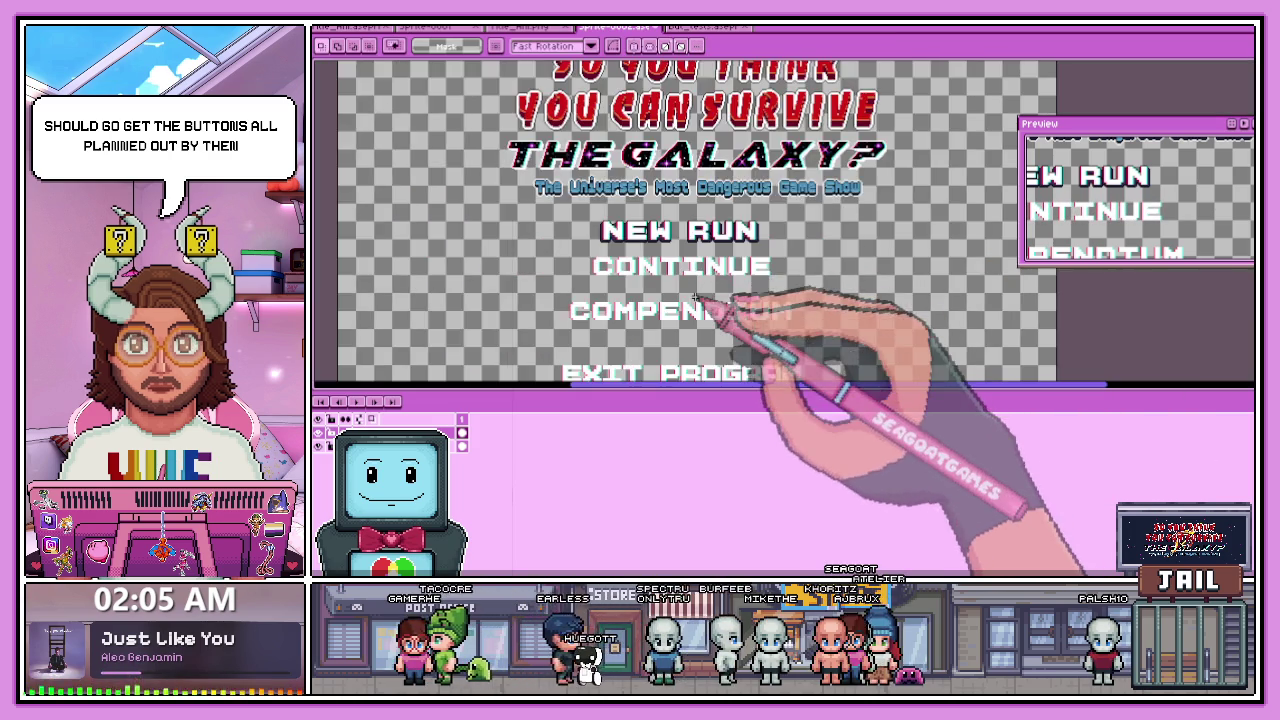
- Select the COMPENDIUM label and shift it up a few pixels
scroll(614, 320, "up", 2)
mouse_move(482, 292)
left_mouse_down()
mouse_move(447, 322)
mouse_move(964, 378)
left_mouse_up()
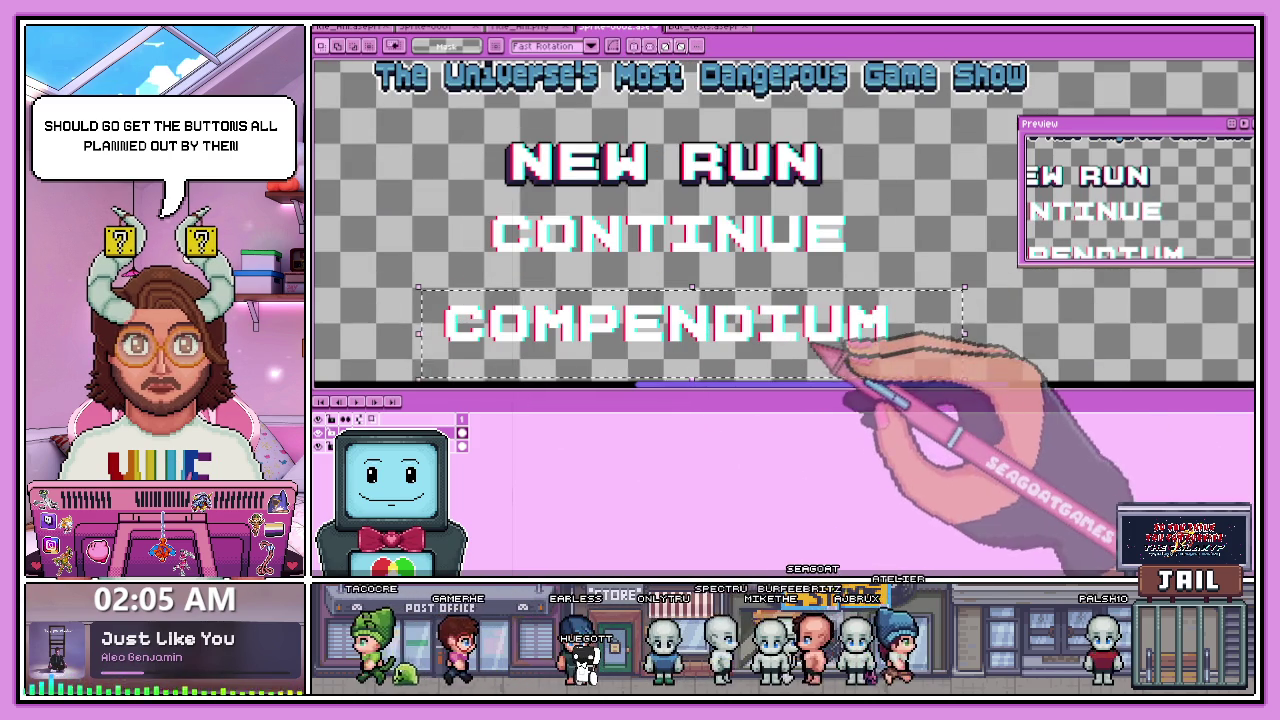
left_click_drag(748, 346, 741, 342)
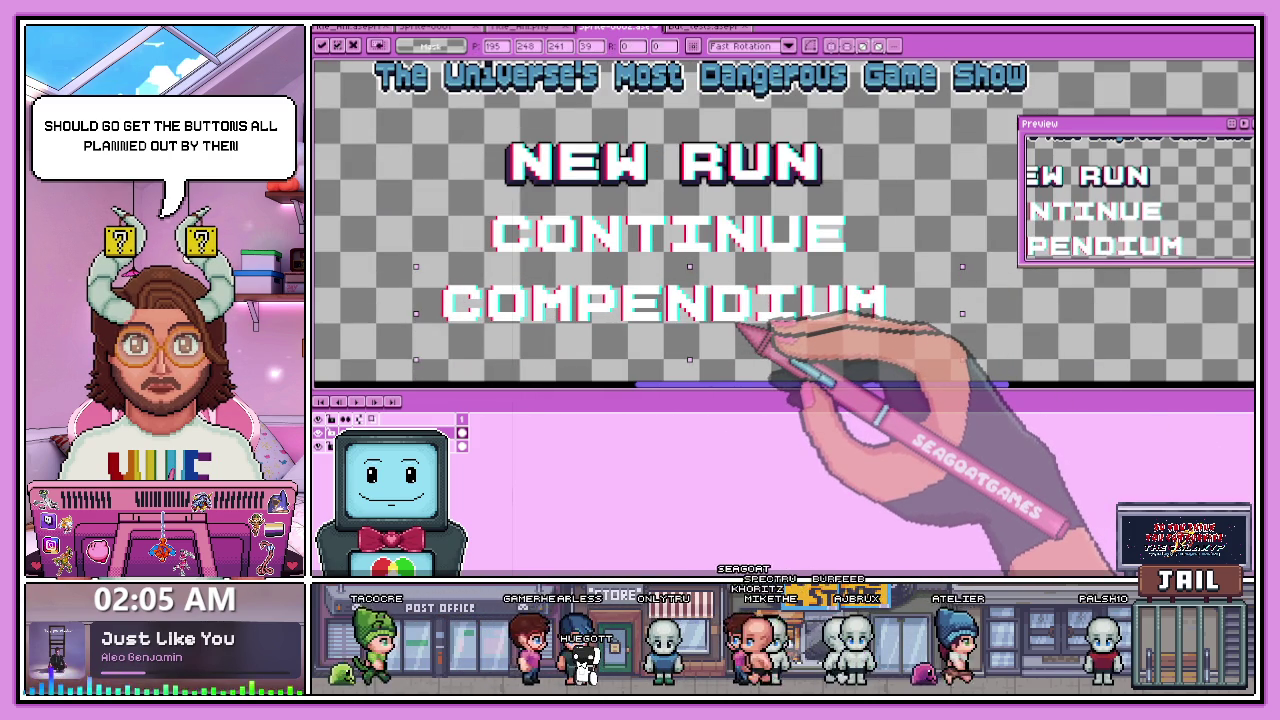
- Pan and zoom around the menu to check COMPENDIUM's alignment under CONTINUE
left_click_drag(741, 330, 786, 300)
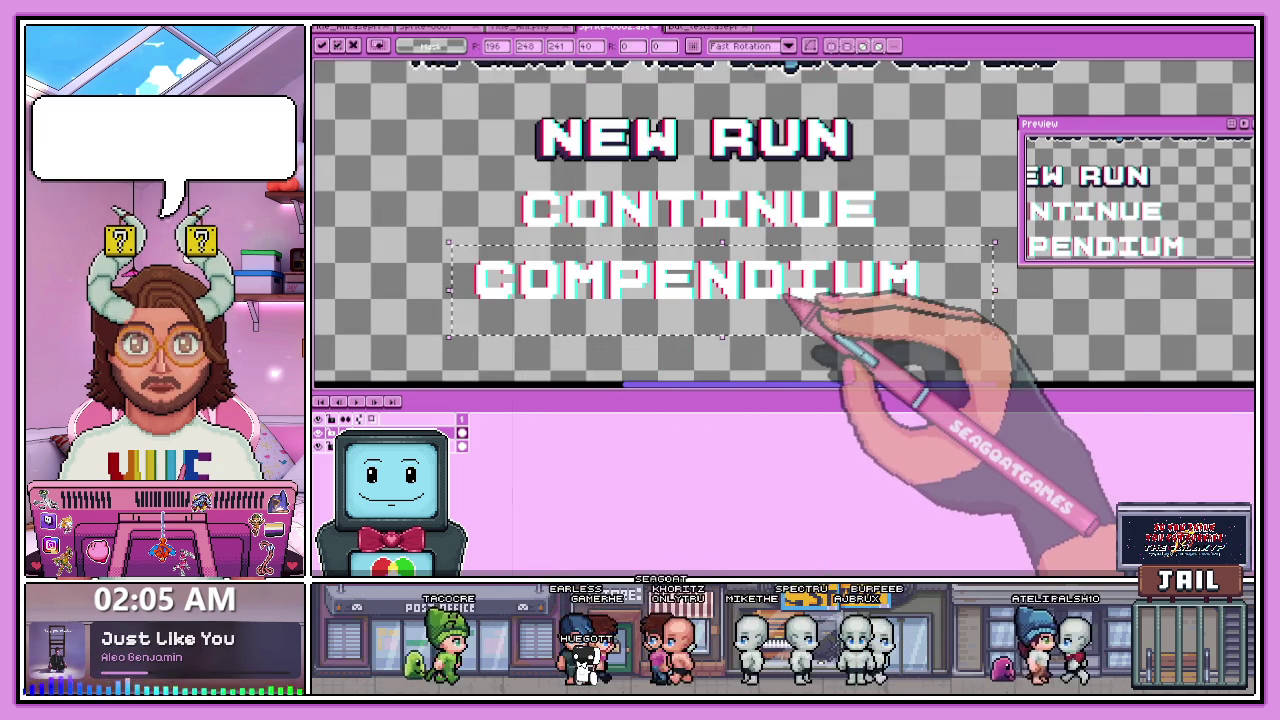
scroll(850, 298, "up", 1)
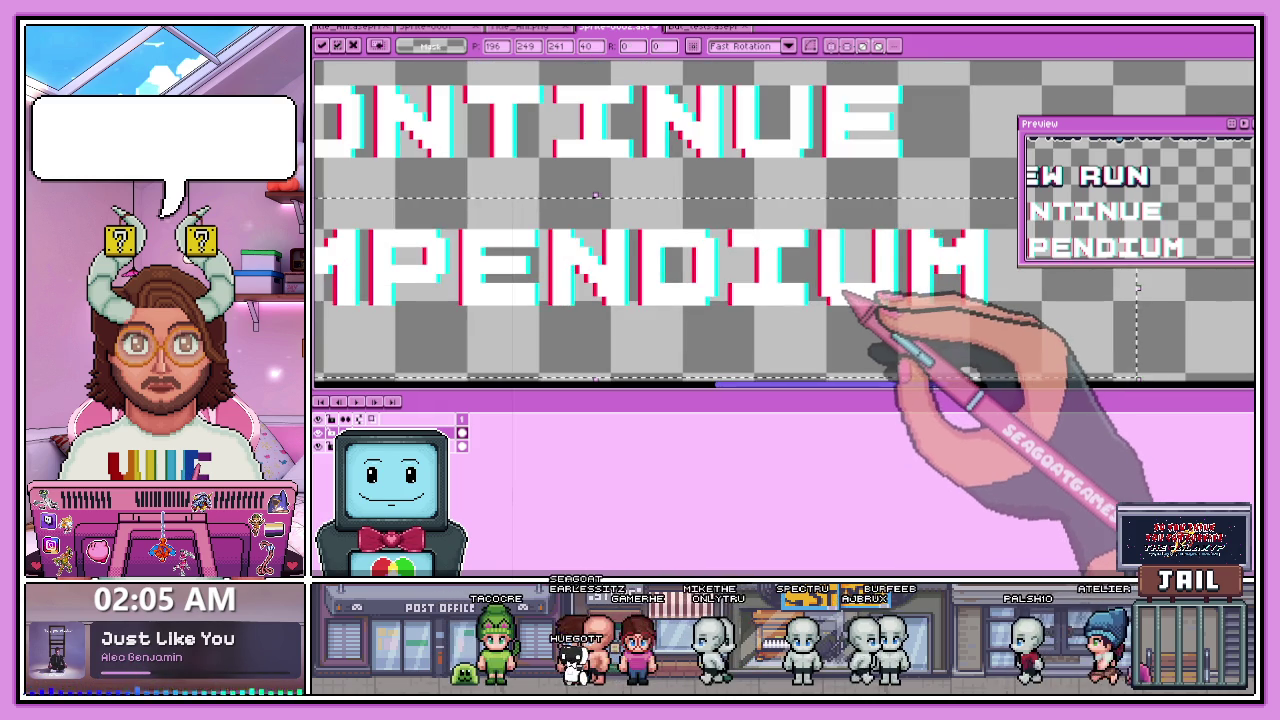
scroll(850, 295, "down", 1)
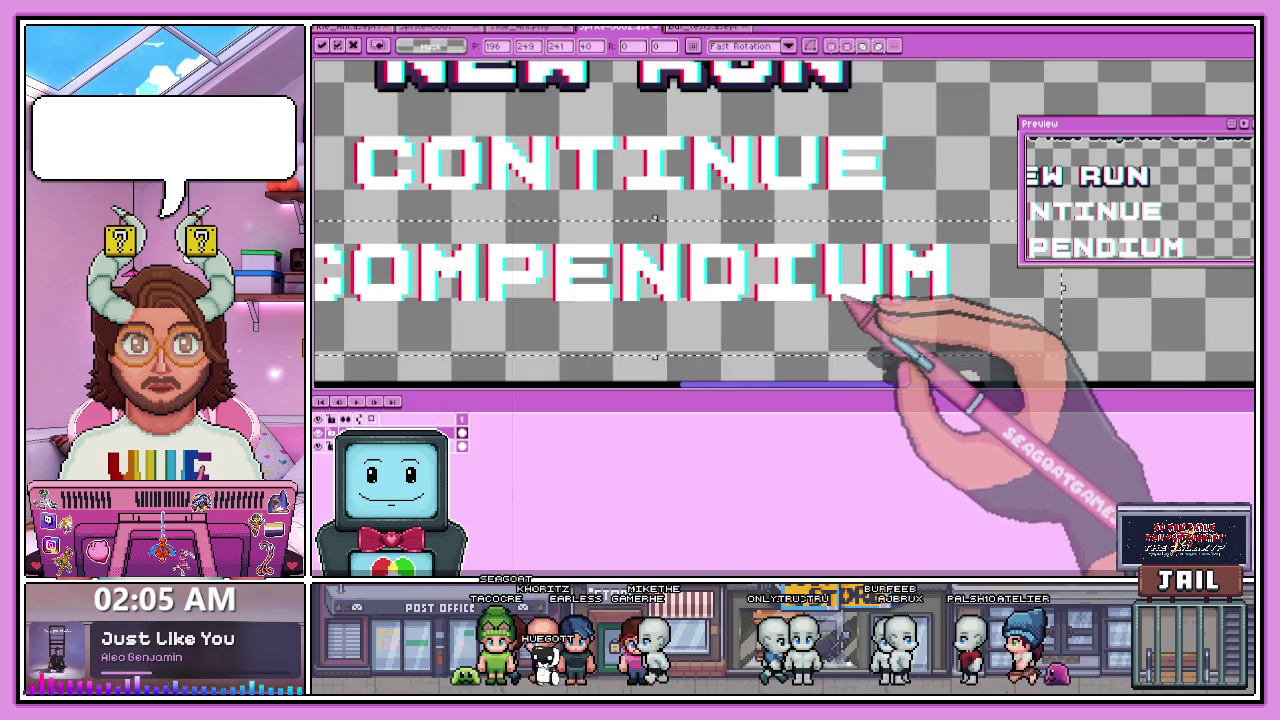
scroll(900, 320, "down", 1)
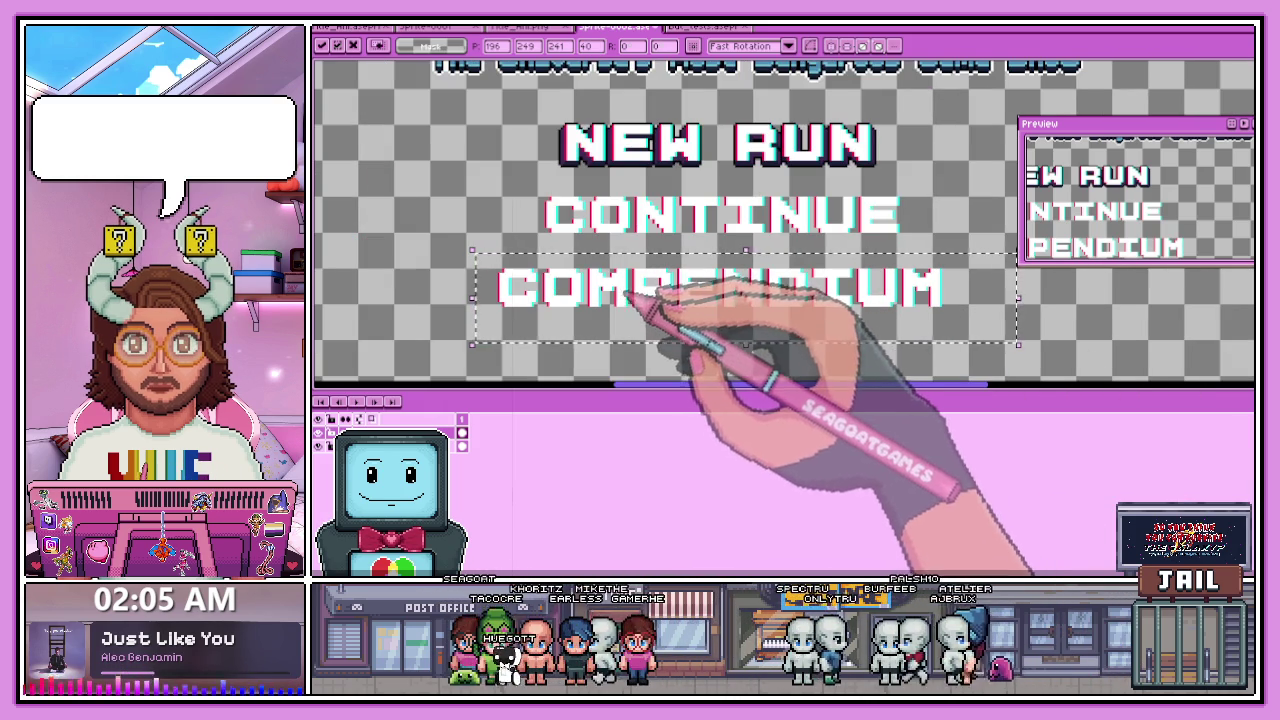
scroll(628, 296, "up", 1)
scroll(480, 290, "up", 1)
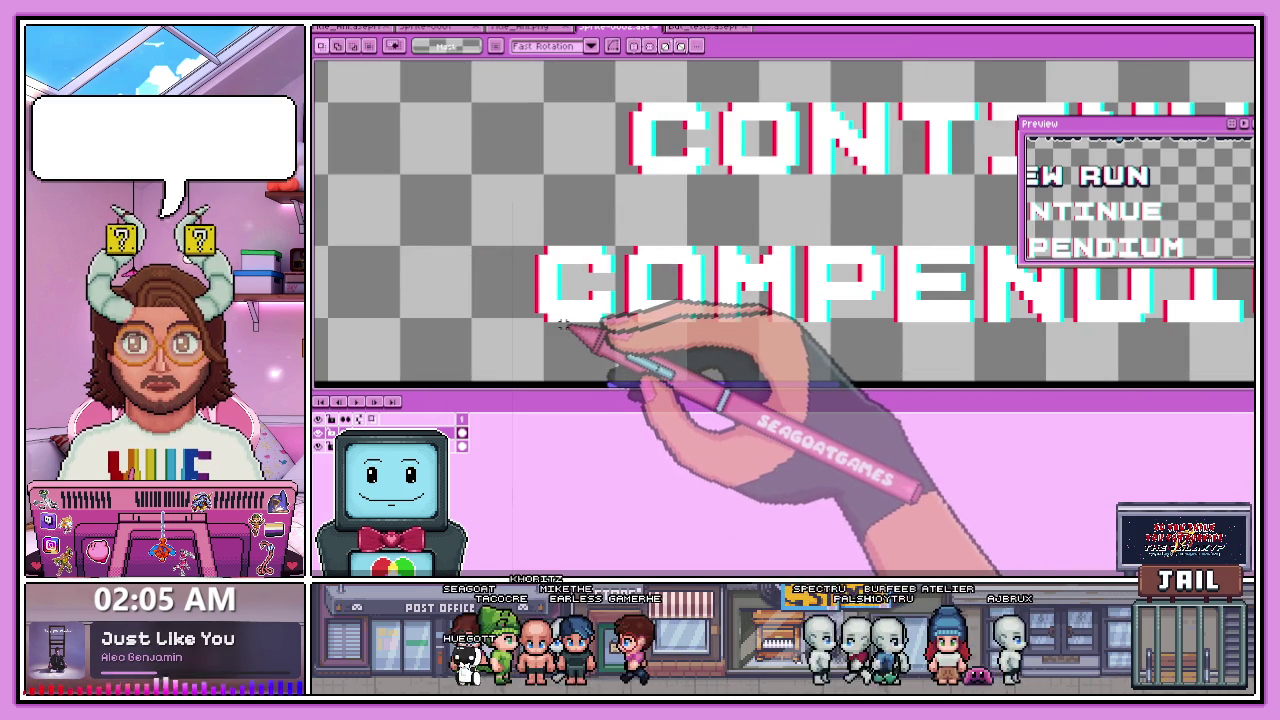
scroll(674, 357, "down", 1)
scroll(643, 186, "up", 1)
scroll(606, 177, "down", 1)
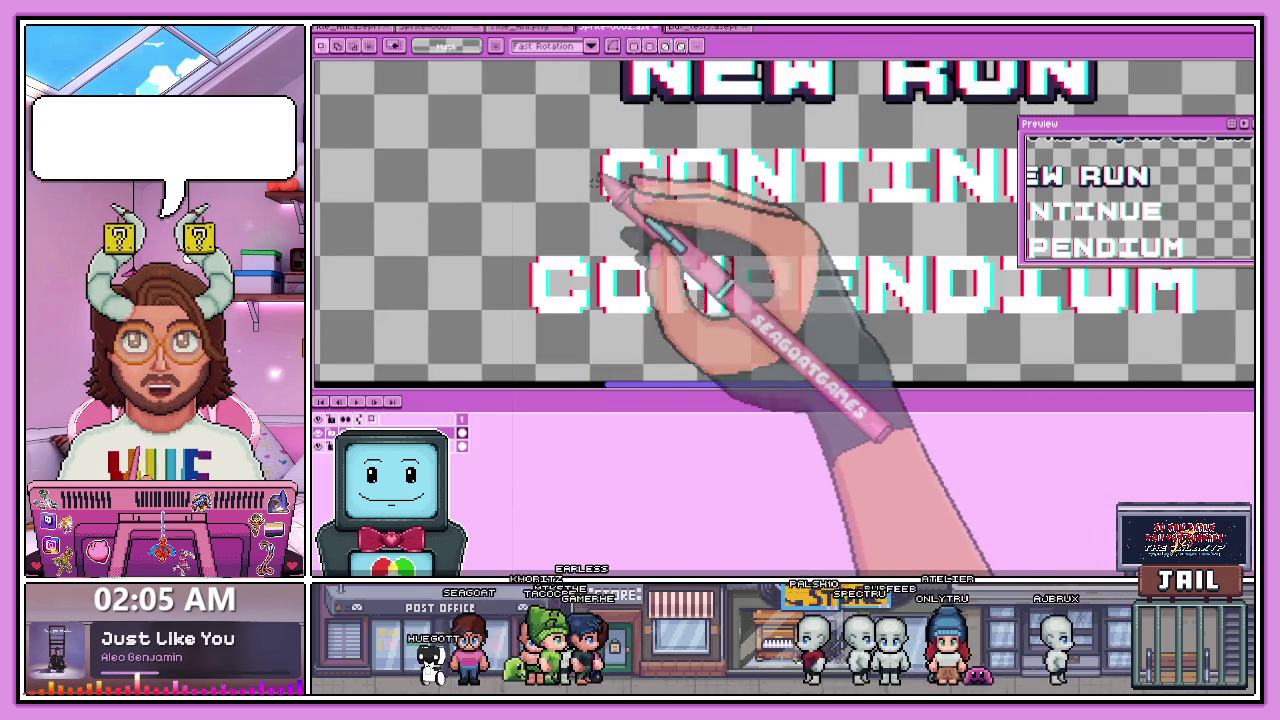
scroll(538, 328, "up", 1)
scroll(580, 290, "down", 2)
scroll(620, 320, "up", 1)
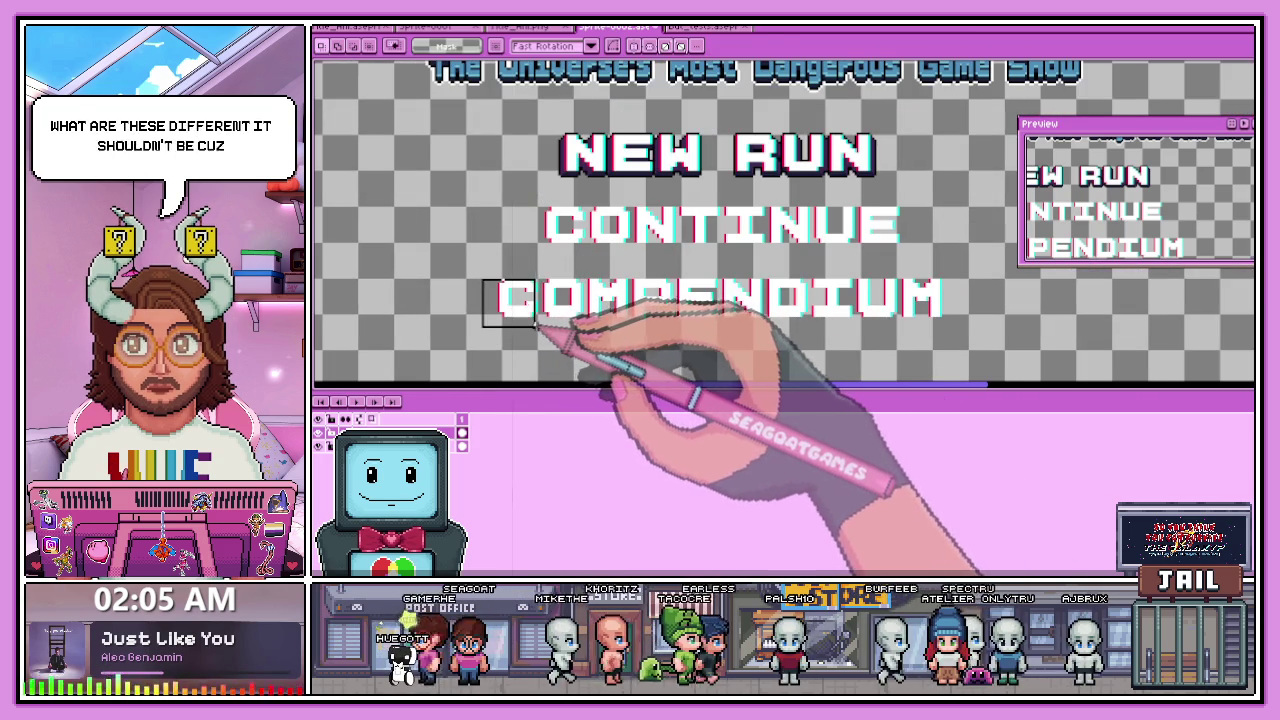
scroll(540, 325, "up", 1)
left_click_drag(575, 330, 515, 195)
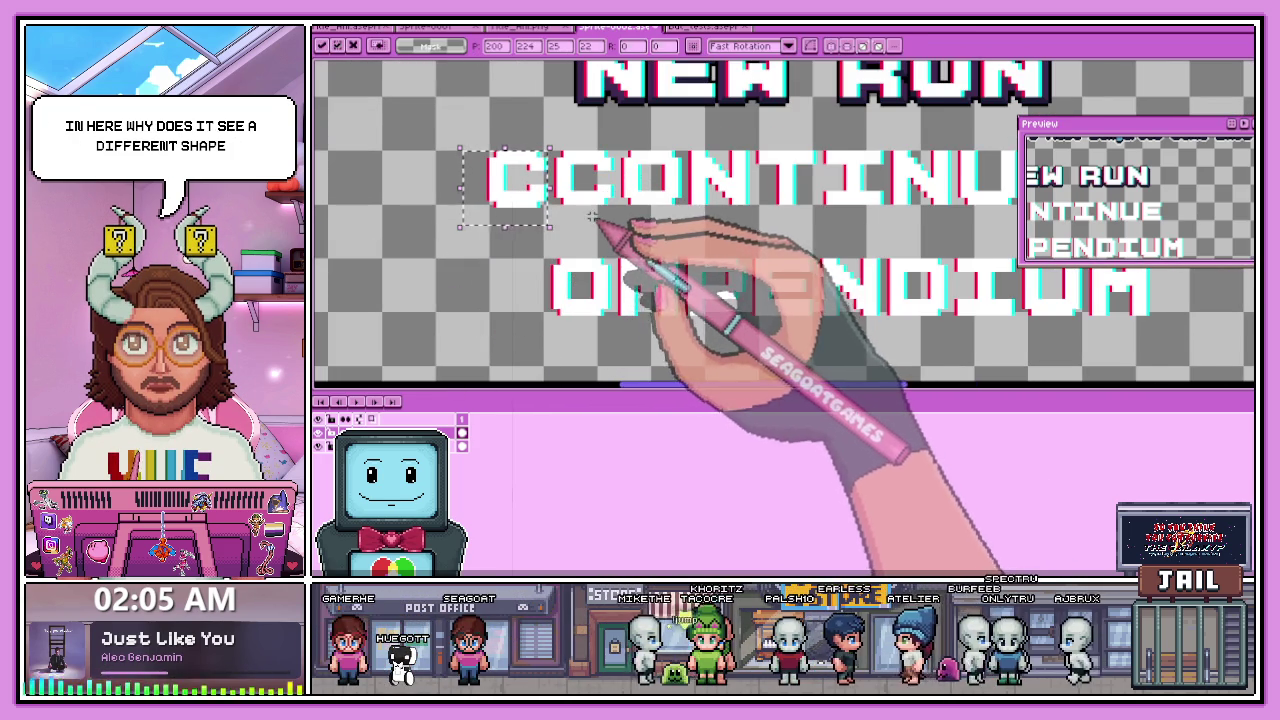
scroll(592, 216, "up", 1)
scroll(530, 215, "down", 1)
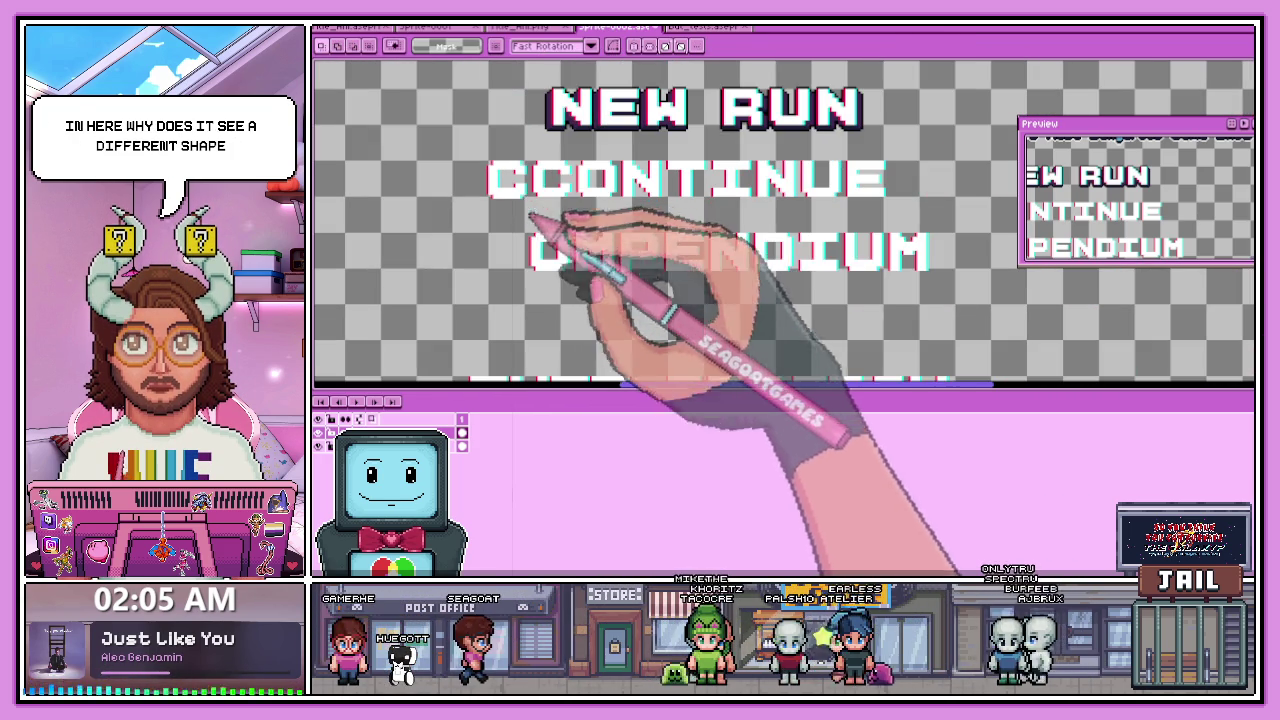
key("Down")
key("Down")
key("Down")
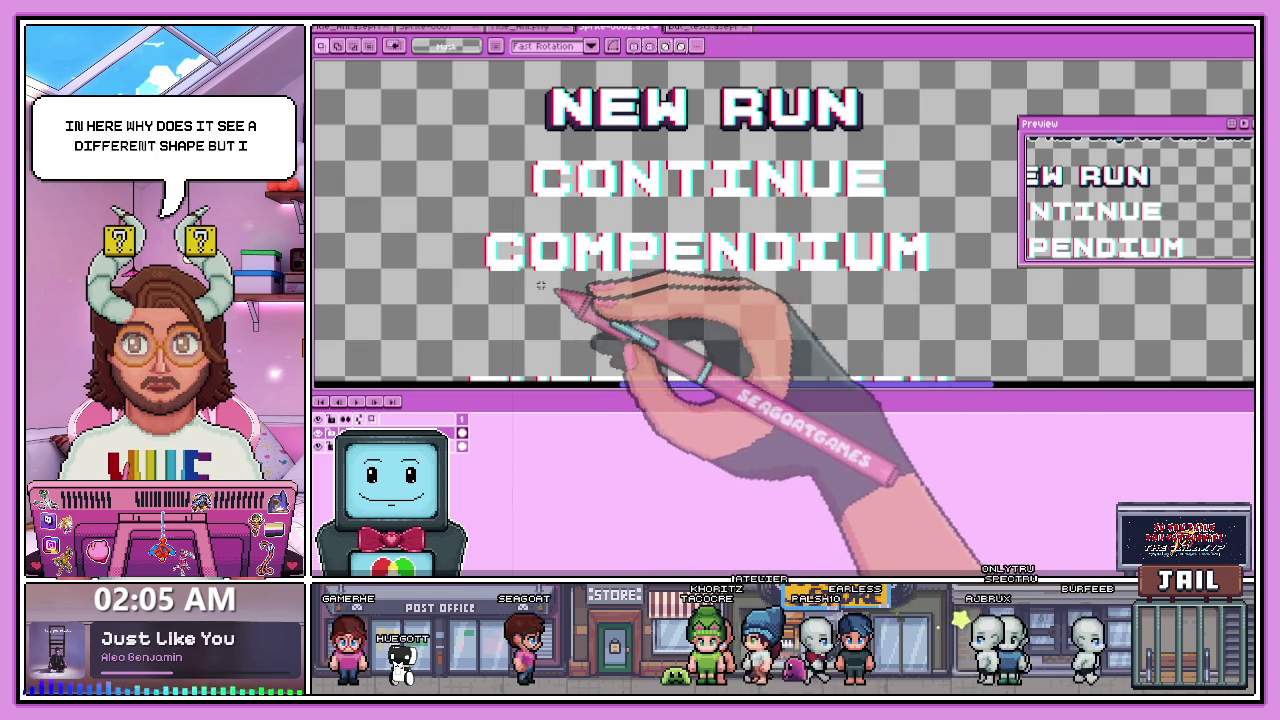
scroll(620, 275, "down", 2)
scroll(660, 265, "up", 1)
scroll(608, 277, "up", 1)
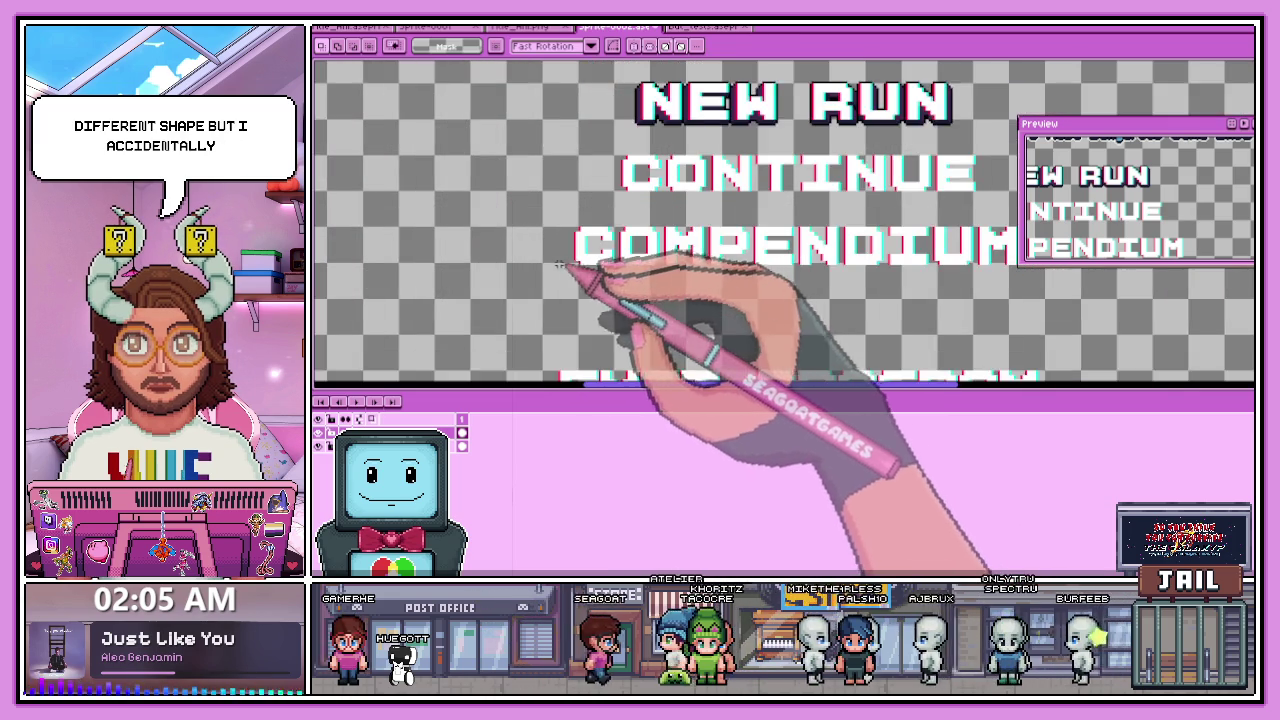
scroll(472, 241, "up", 1)
left_click_drag(400, 215, 983, 282)
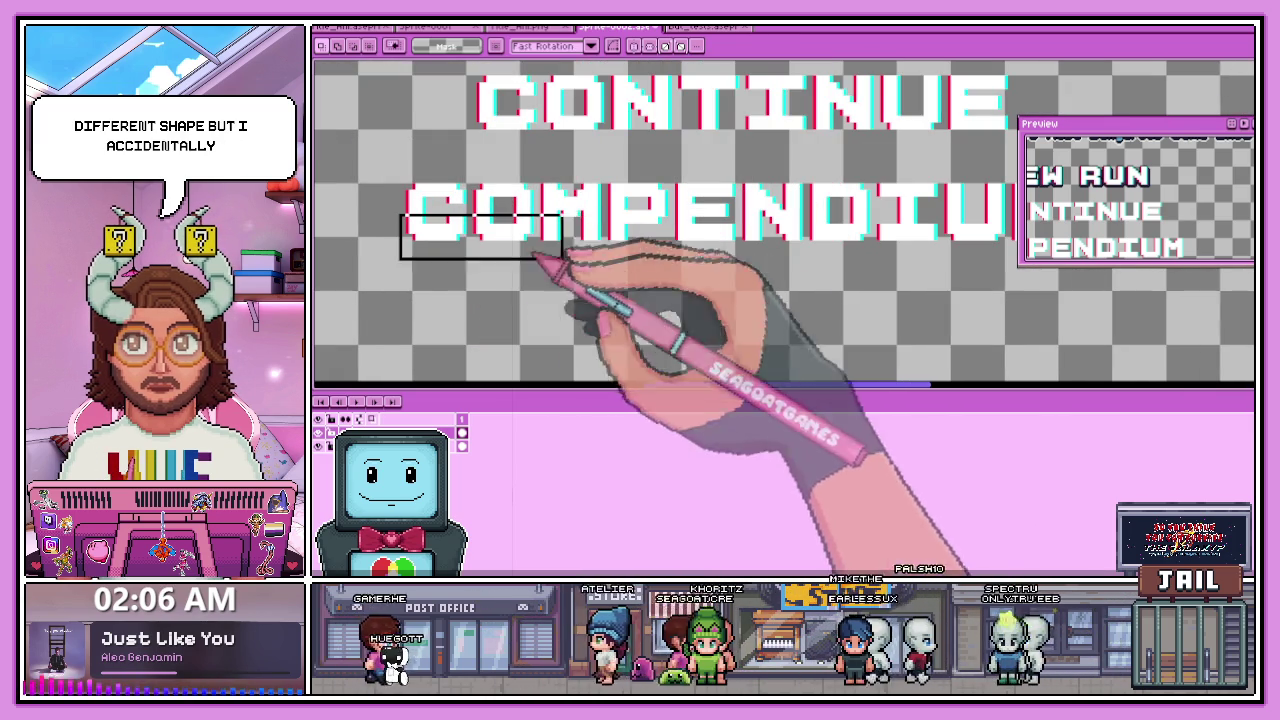
scroll(652, 222, "up", 1)
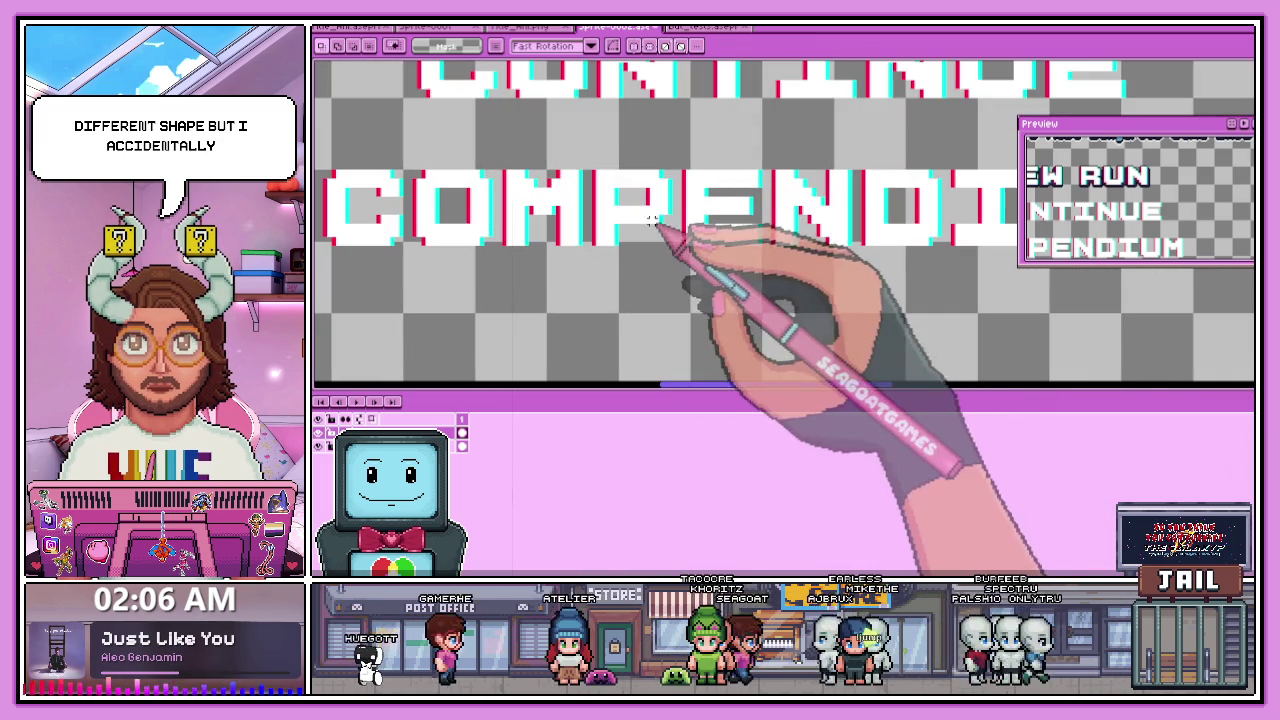
scroll(740, 275, "down", 1)
scroll(830, 285, "up", 1)
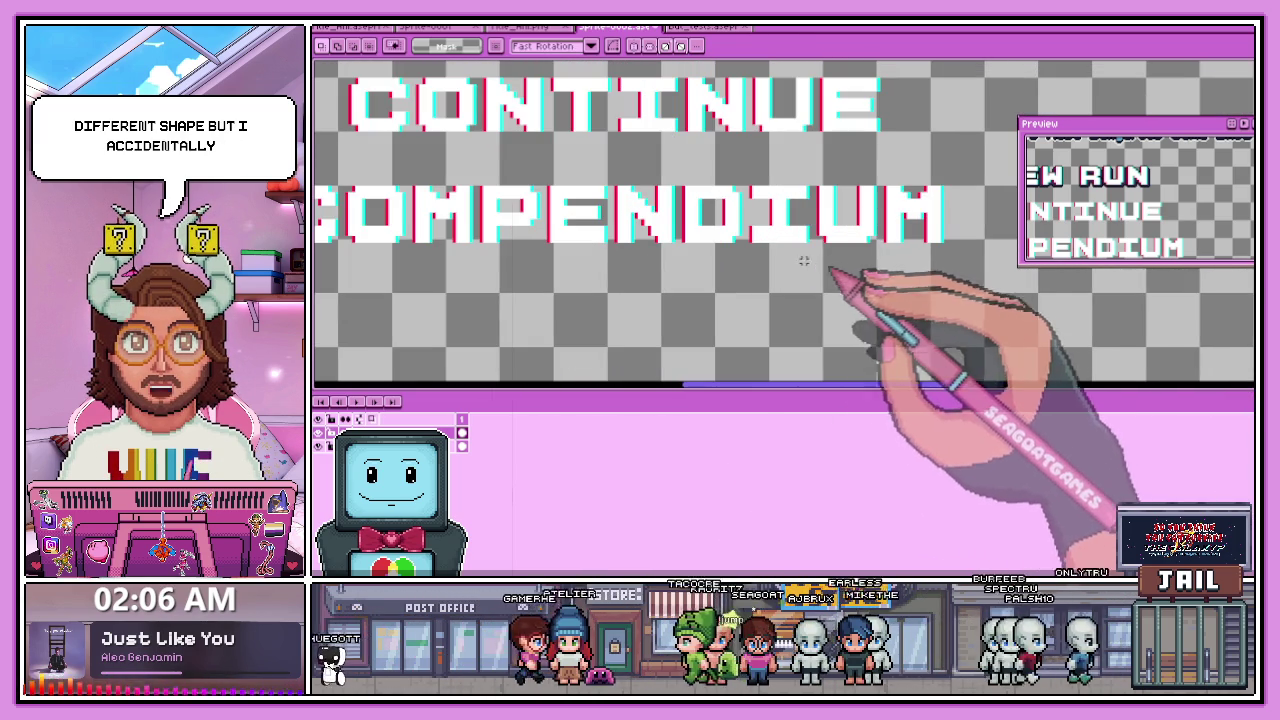
scroll(780, 248, "down", 1)
scroll(845, 242, "up", 1)
scroll(875, 225, "up", 1)
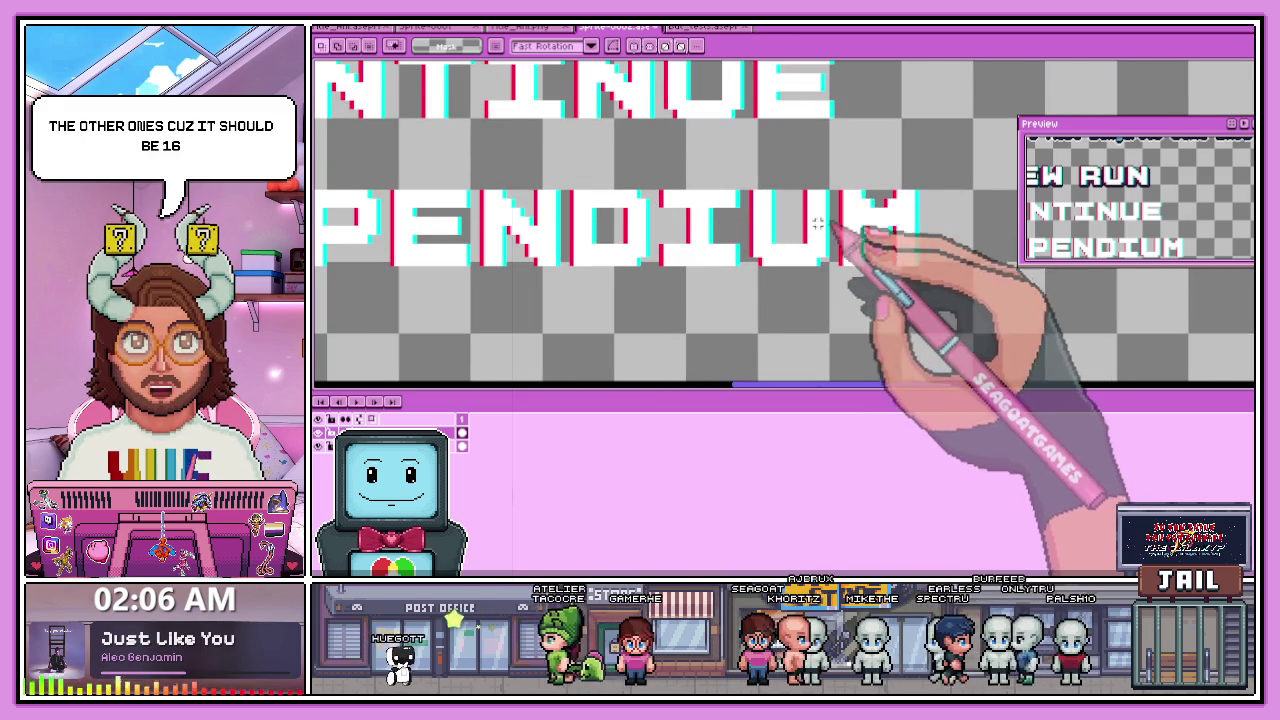
scroll(830, 220, "down", 1)
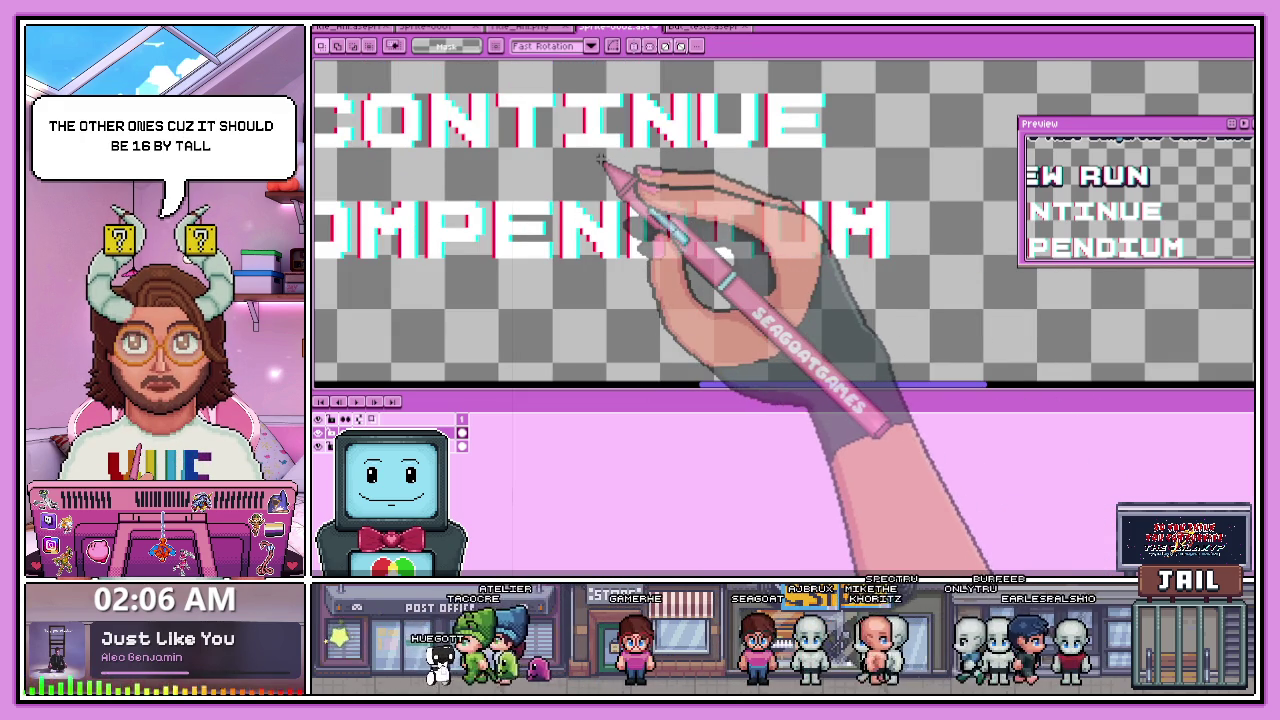
scroll(700, 262, "up", 1)
scroll(695, 265, "up", 1)
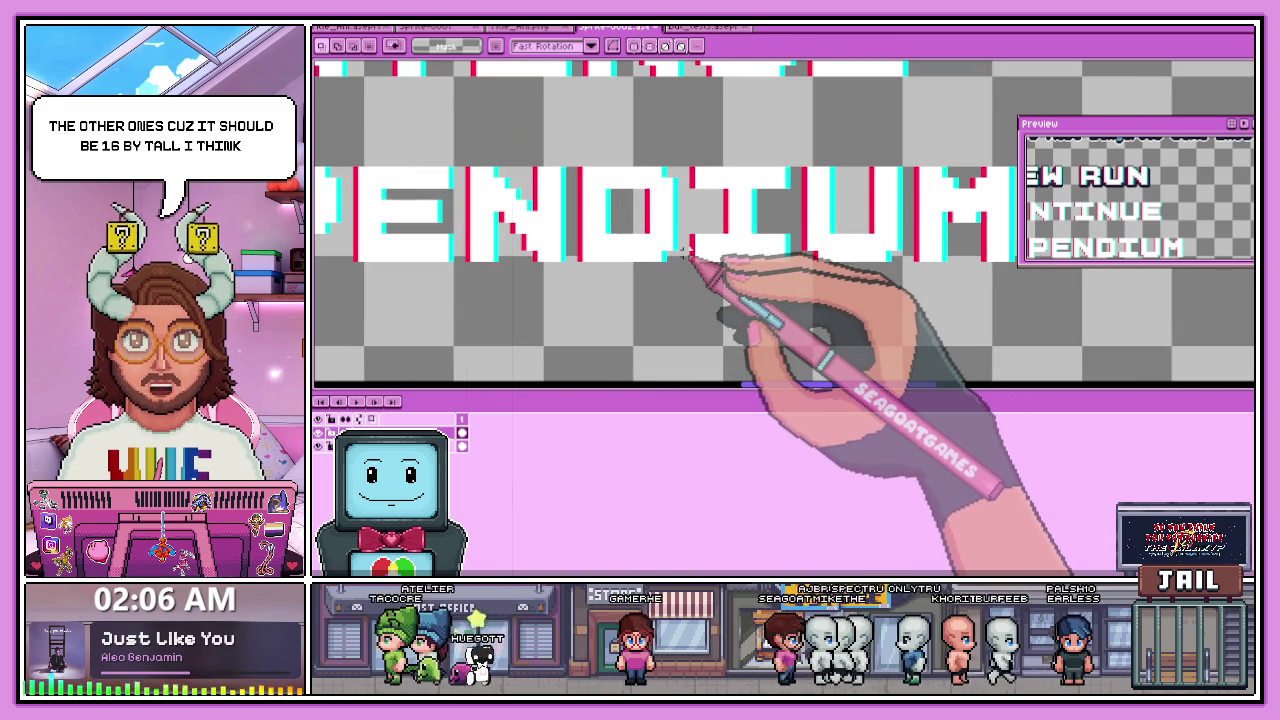
scroll(710, 255, "down", 1)
scroll(610, 160, "up", 1)
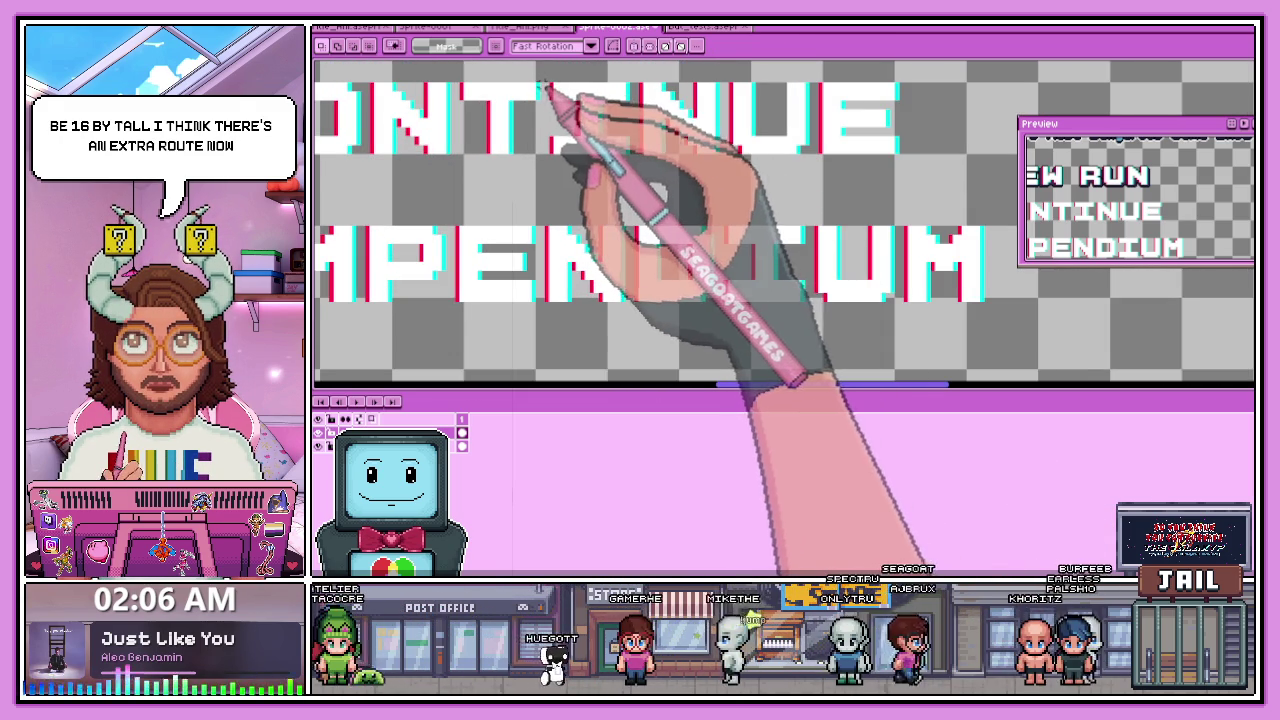
left_click_drag(545, 88, 628, 170)
key("Delete")
left_click(778, 284)
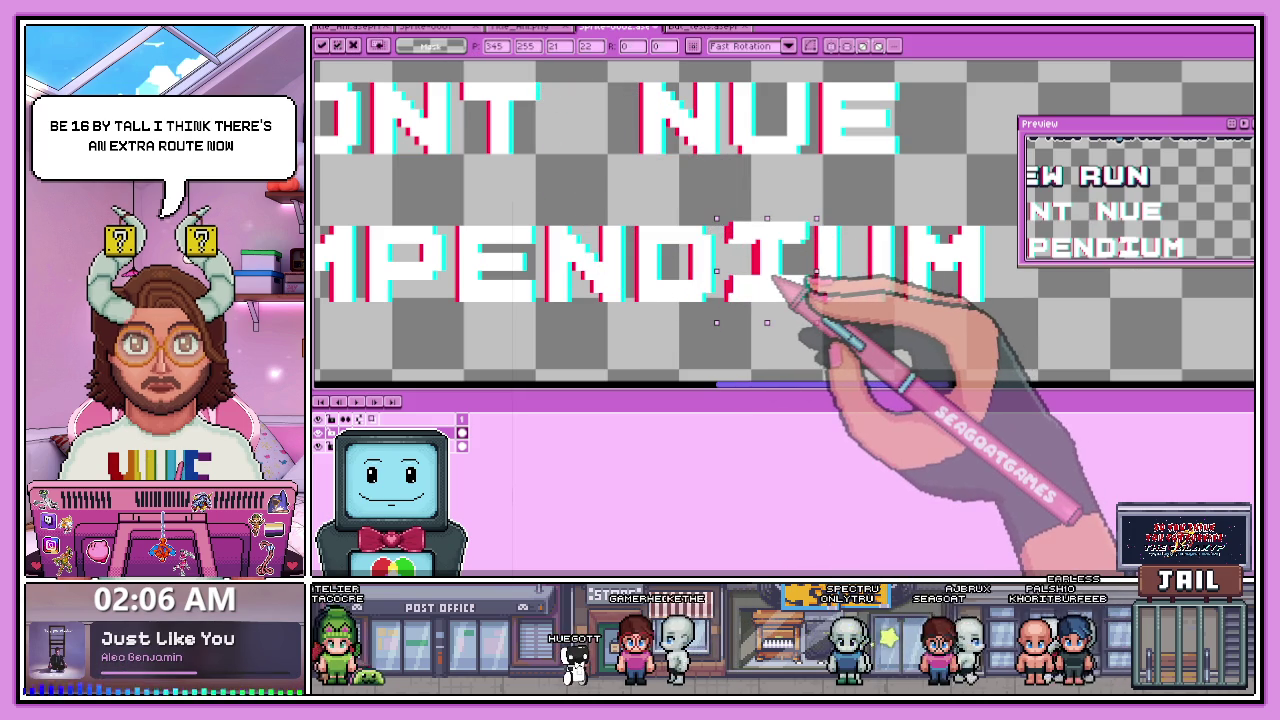
mouse_move(772, 272)
left_mouse_down()
mouse_move(785, 358)
mouse_move(860, 282)
left_mouse_up()
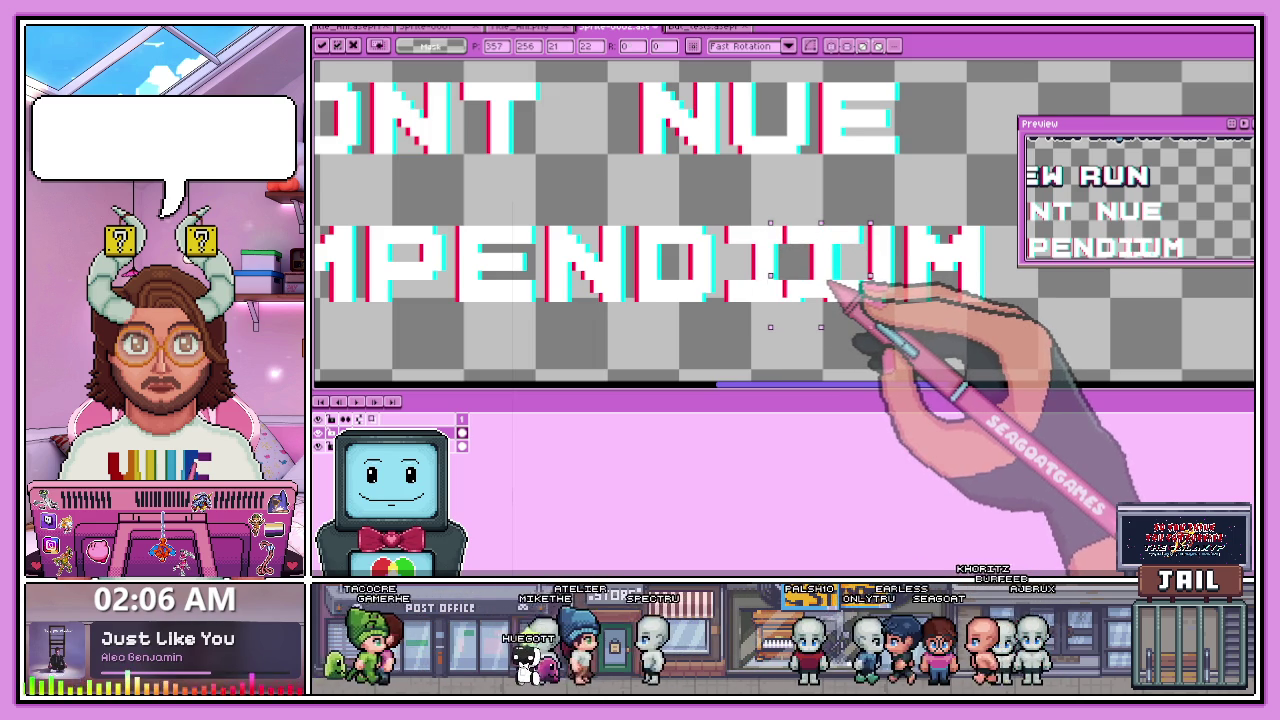
key("ctrl+z")
scroll(648, 302, "down", 2)
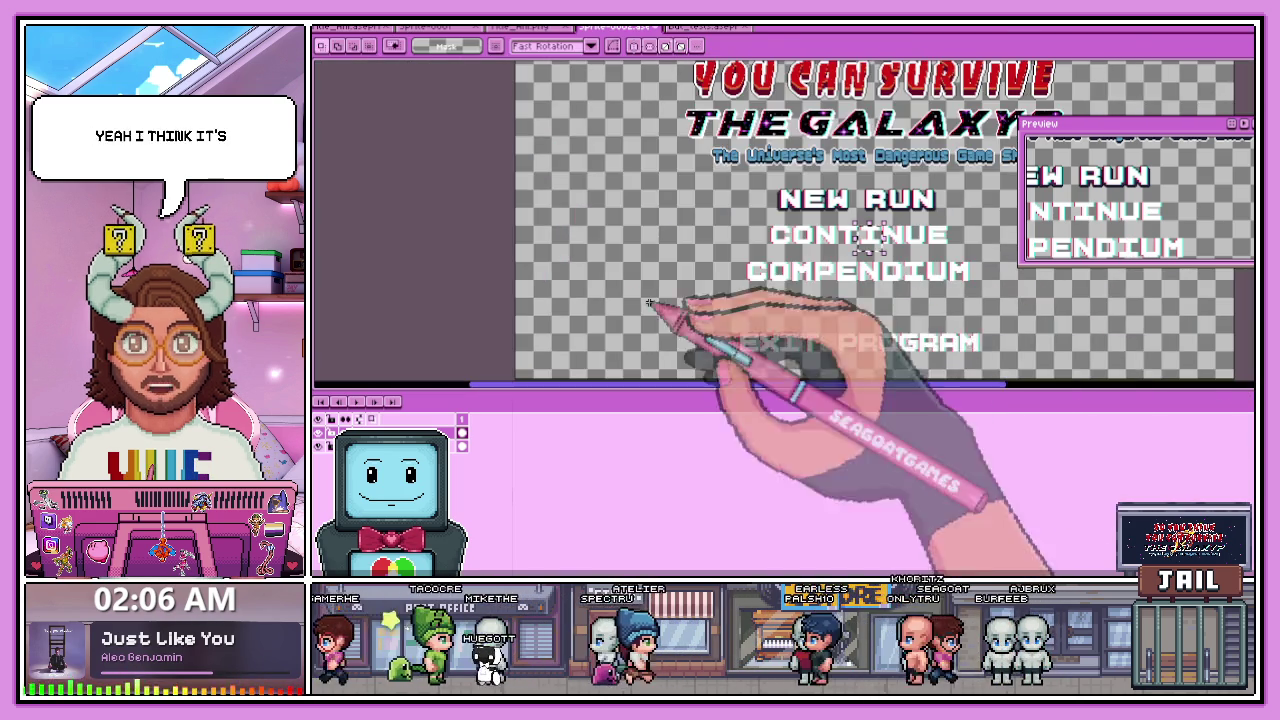
scroll(648, 302, "up", 2)
scroll(737, 286, "up", 1)
scroll(543, 257, "up", 1)
scroll(471, 257, "down", 1)
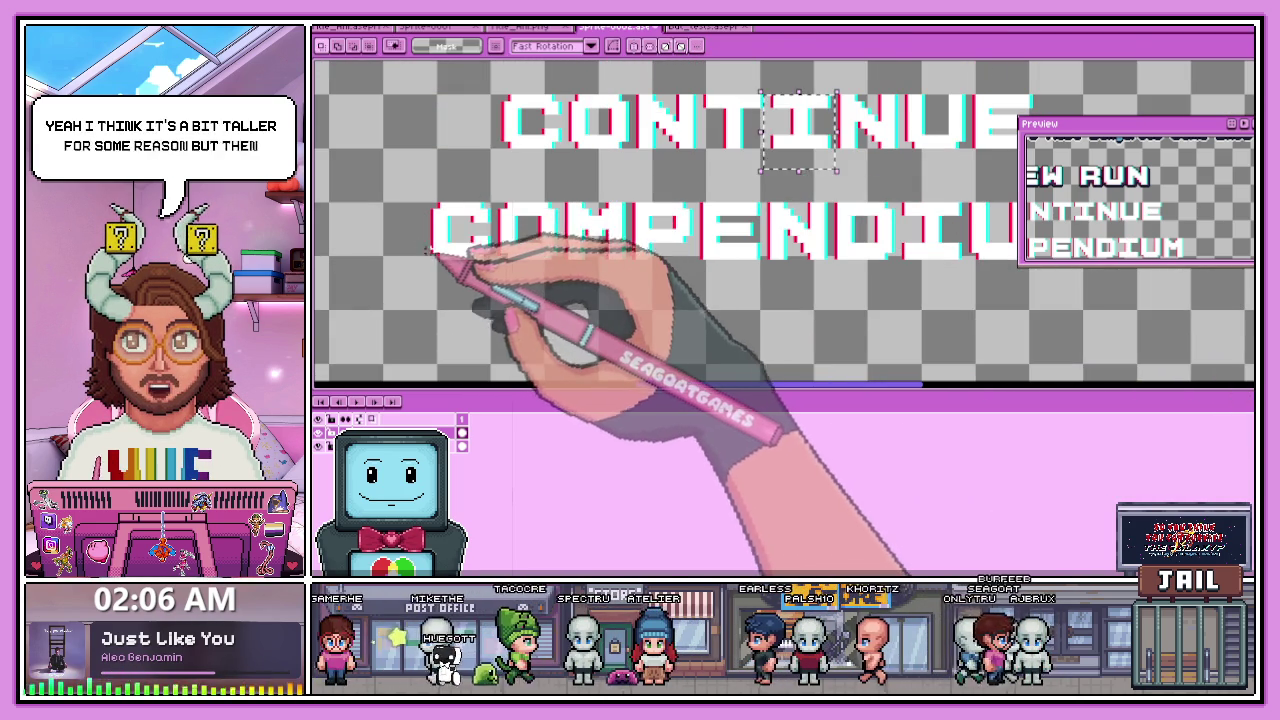
left_click_drag(427, 236, 1068, 307)
left_click(838, 282)
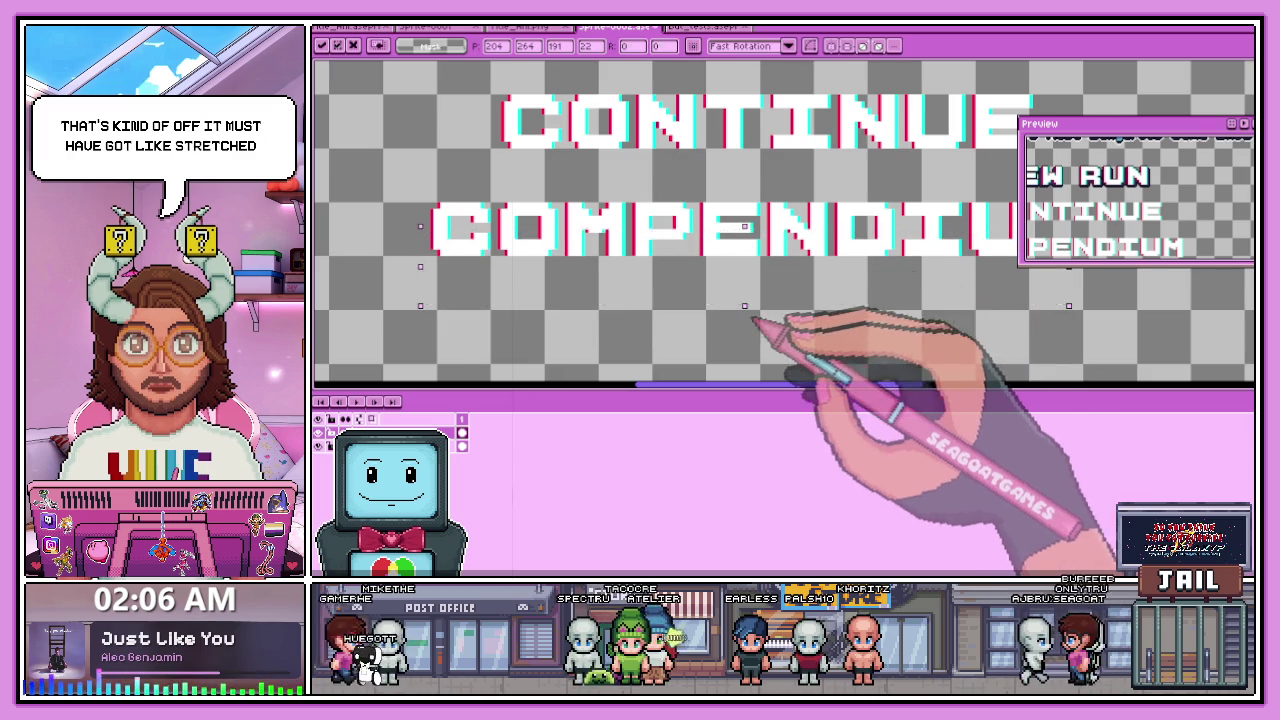
scroll(760, 316, "down", 3)
scroll(880, 342, "up", 3)
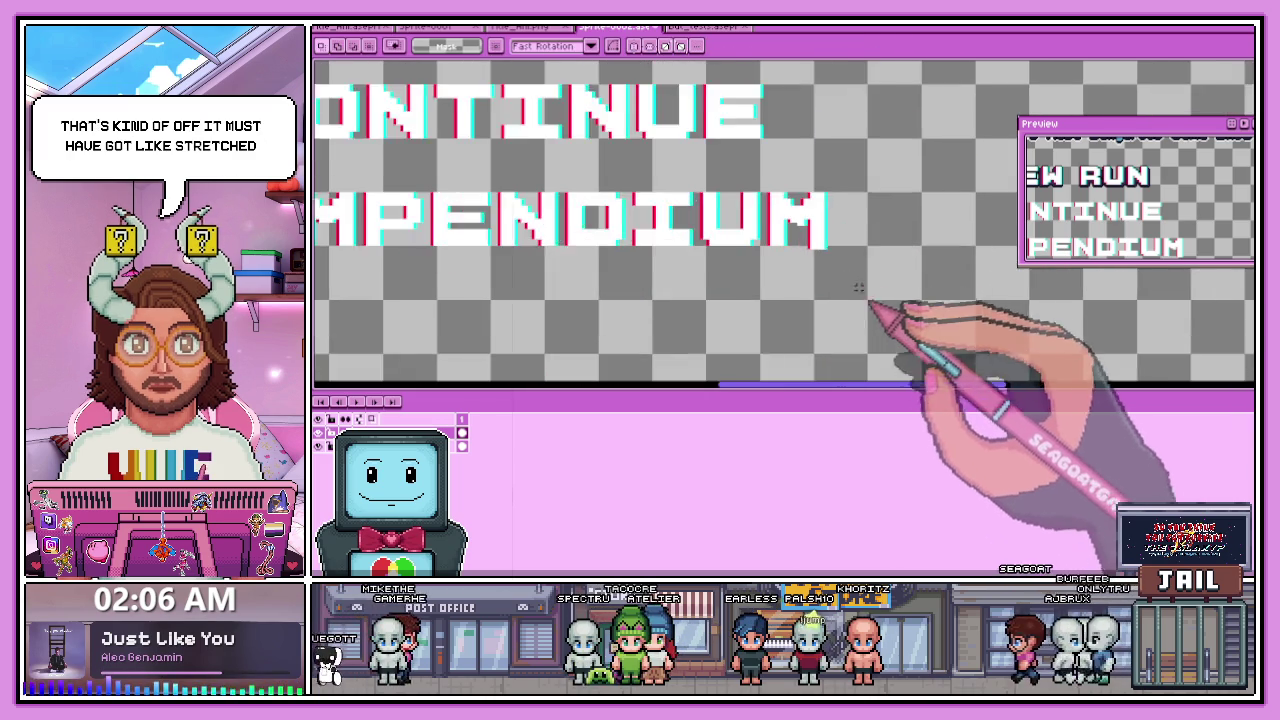
scroll(880, 315, "up", 1)
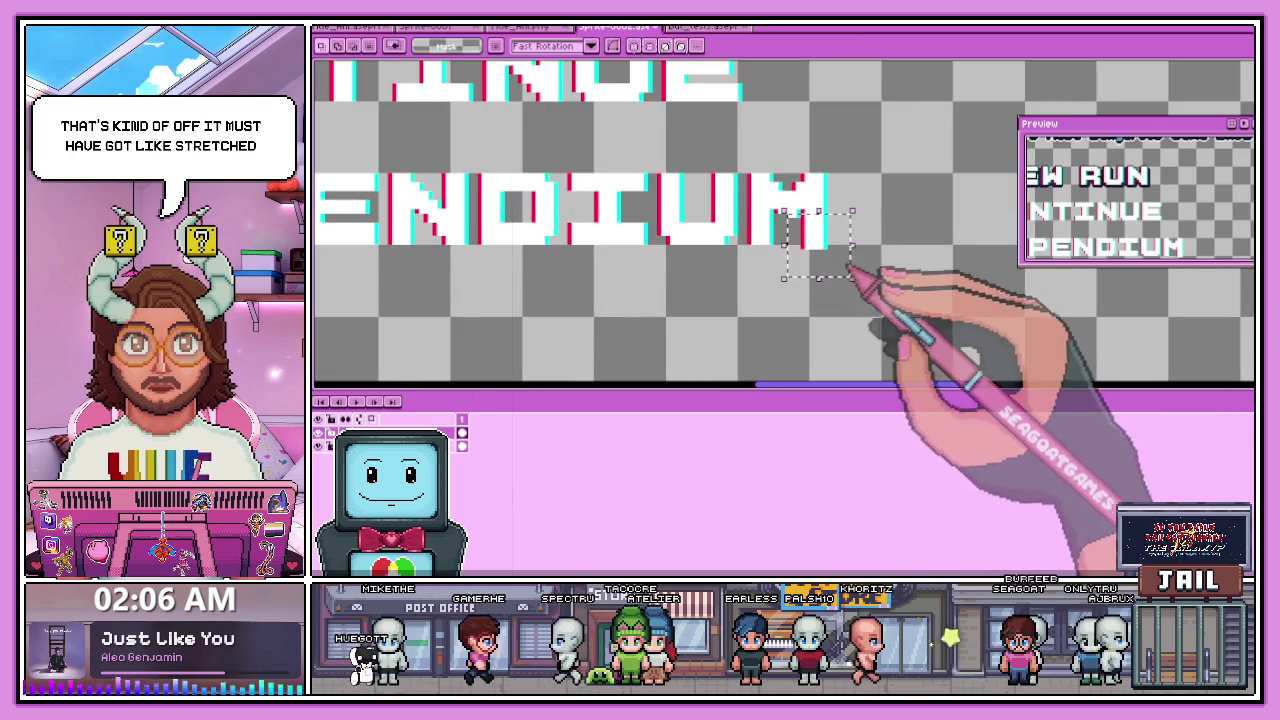
left_click_drag(790, 207, 846, 272)
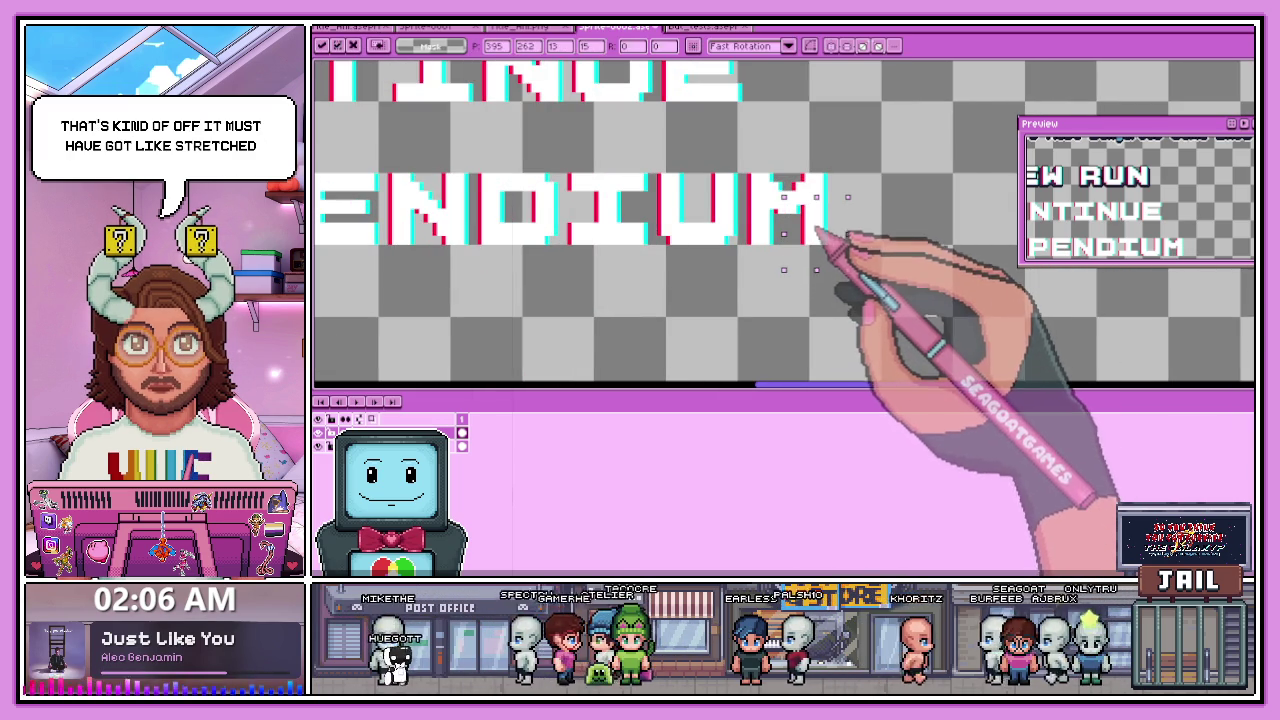
scroll(810, 270, "down", 1)
scroll(840, 255, "down", 1)
scroll(760, 258, "down", 1)
scroll(618, 270, "up", 1)
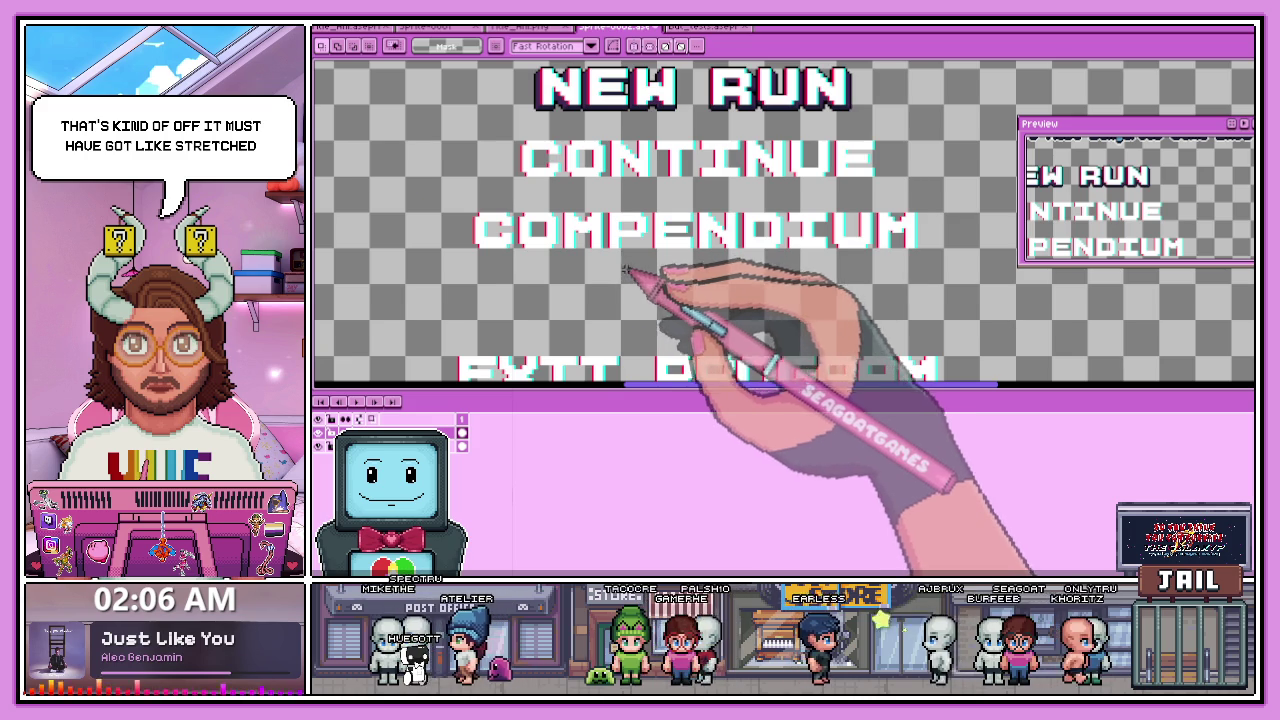
scroll(624, 289, "down", 1)
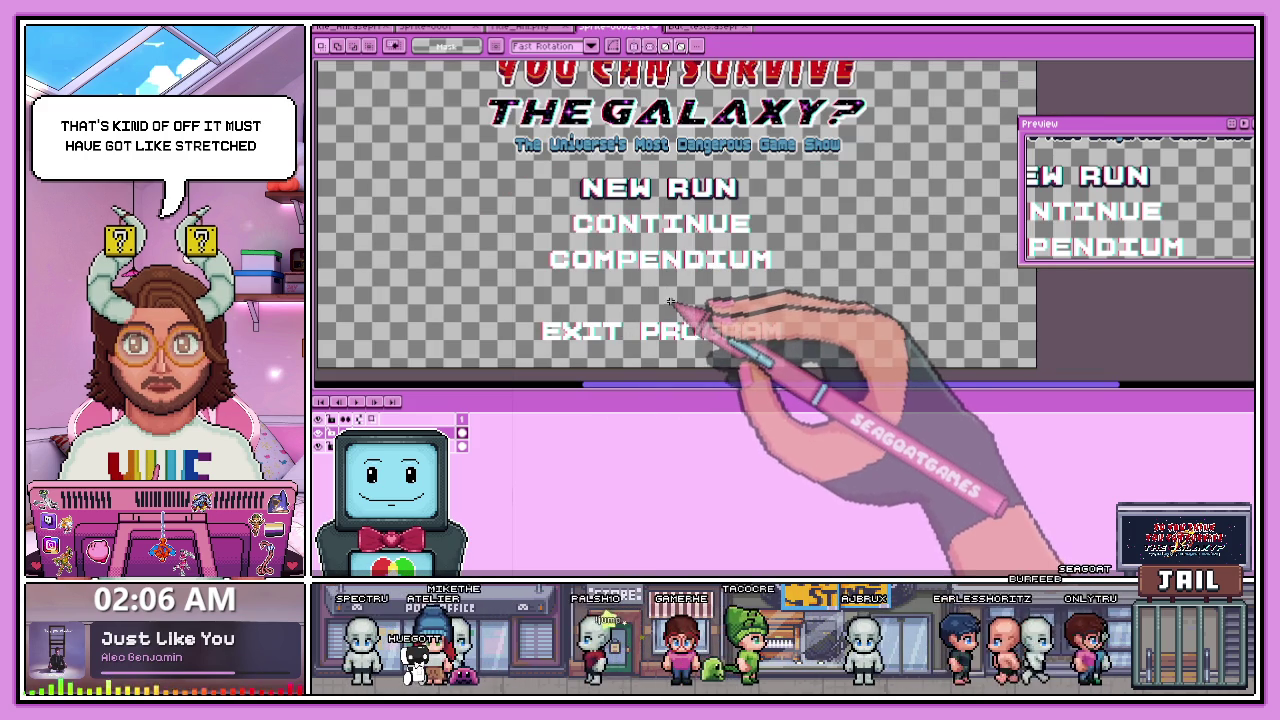
- Select the EXIT PROGRAM line under COMPENDIUM and zoom in on it
left_click_drag(518, 316, 820, 362)
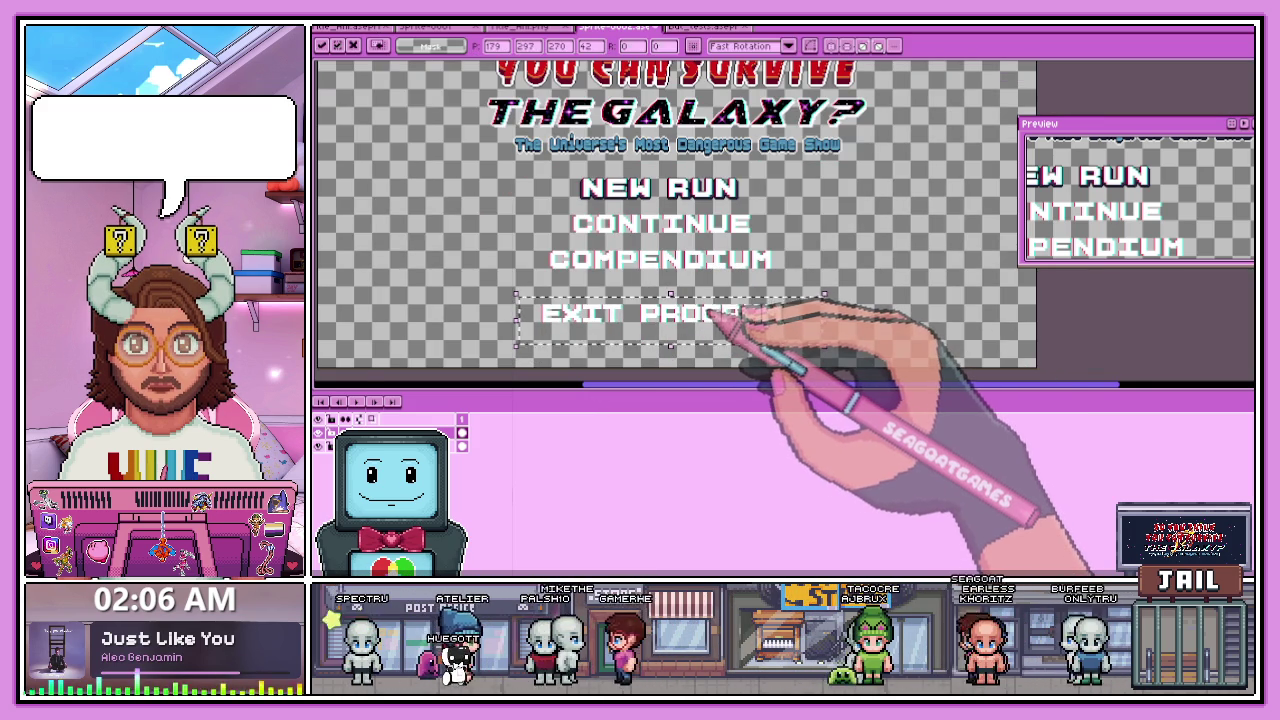
scroll(713, 315, "up", 1)
scroll(800, 296, "down", 1)
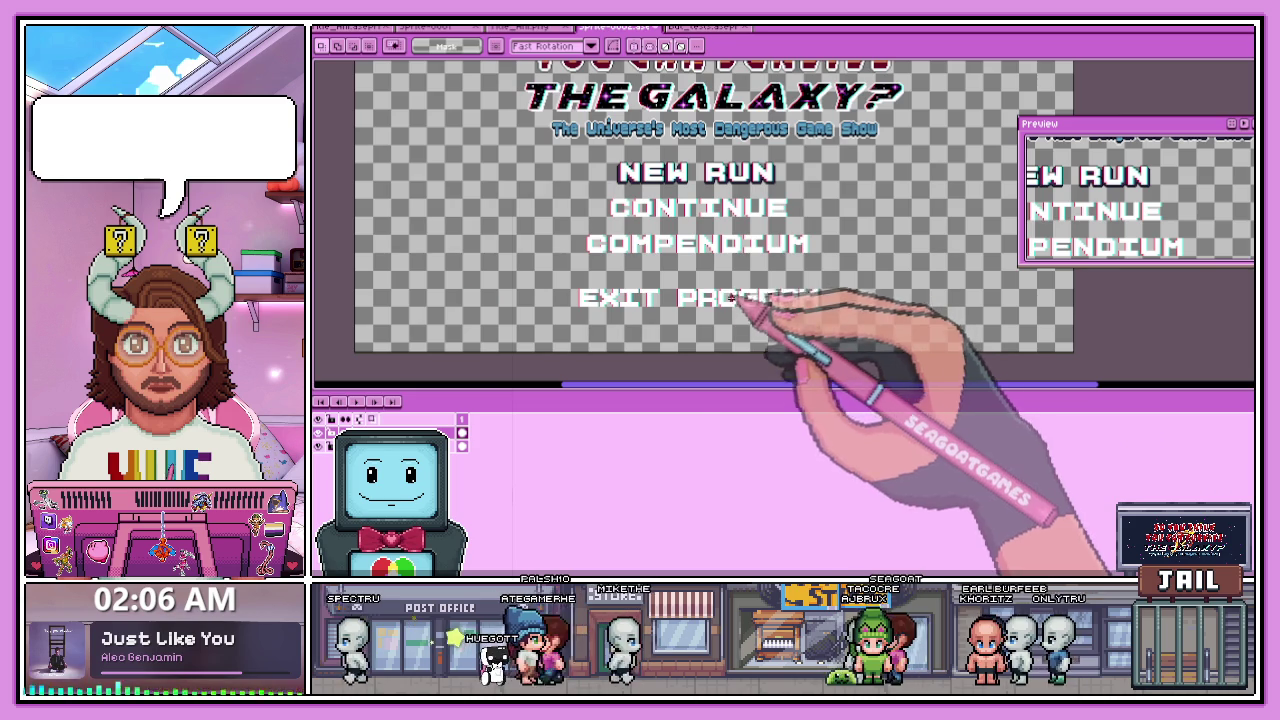
scroll(608, 309, "up", 1)
scroll(542, 272, "up", 1)
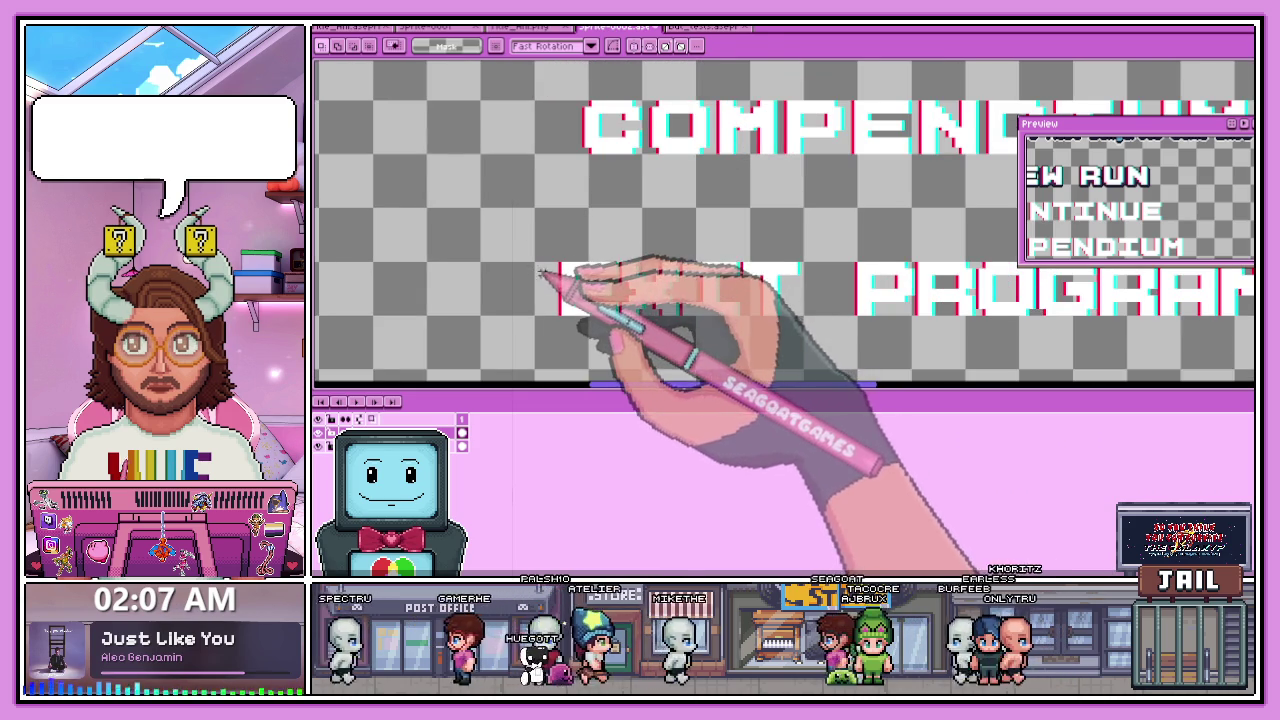
scroll(548, 271, "up", 1)
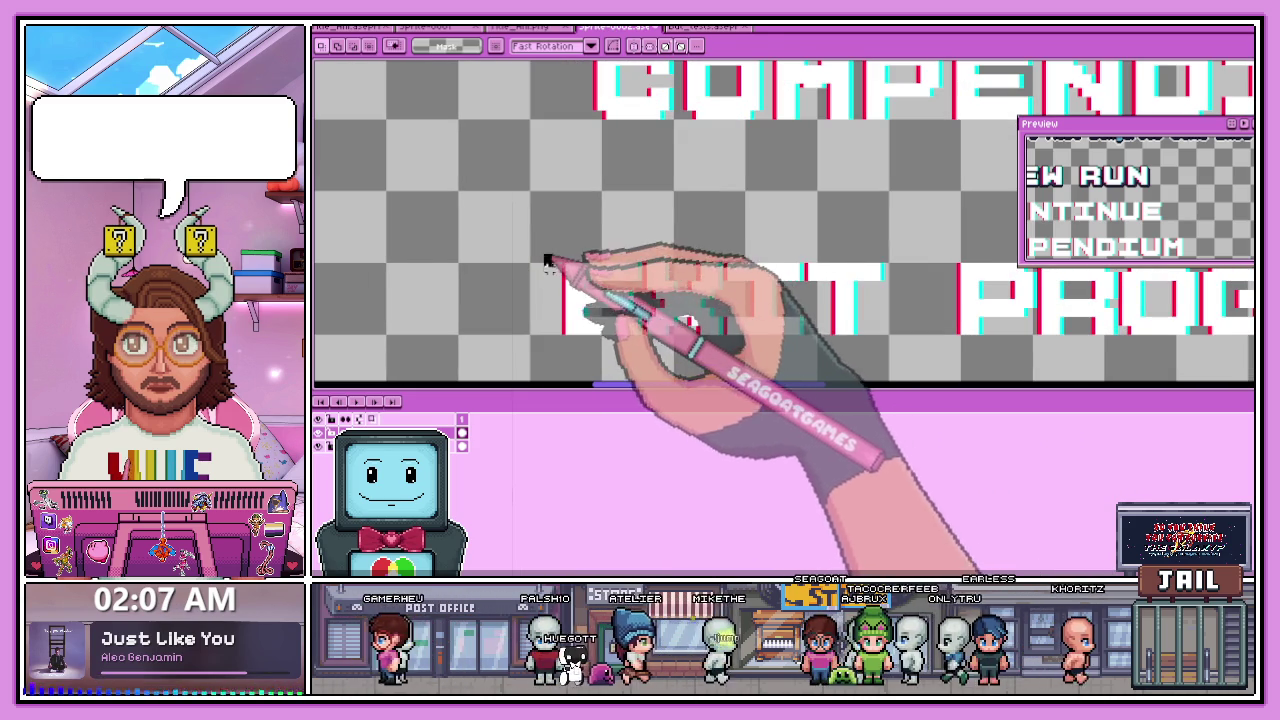
- Select the E and box in the word EXIT with rectangle outlines
left_click_drag(546, 258, 632, 346)
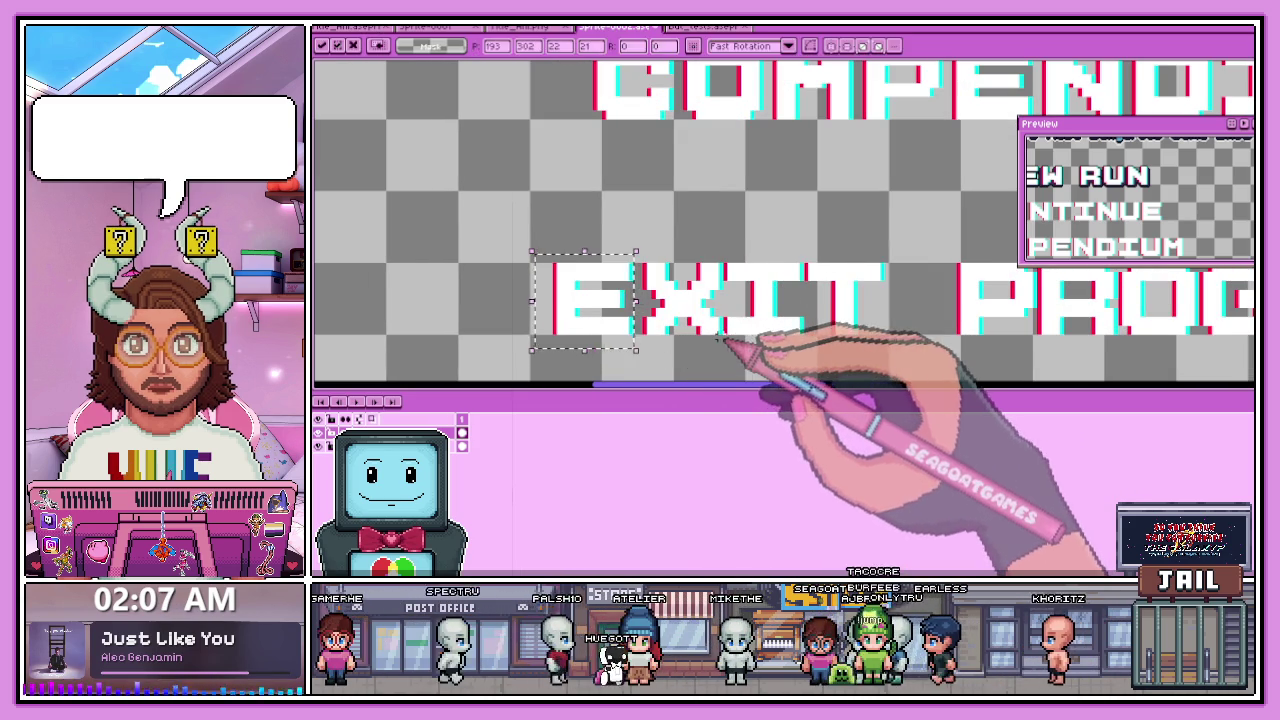
key("u")
left_click_drag(523, 243, 726, 354)
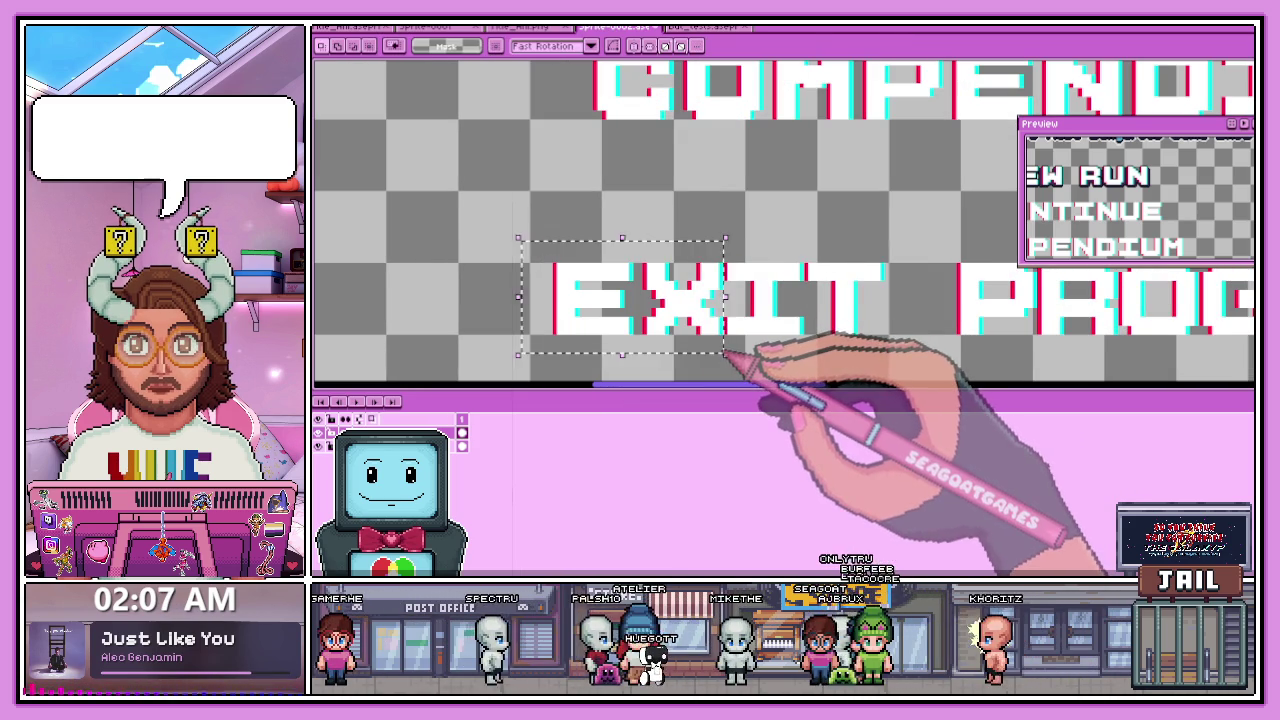
key("u")
left_click_drag(518, 234, 784, 363)
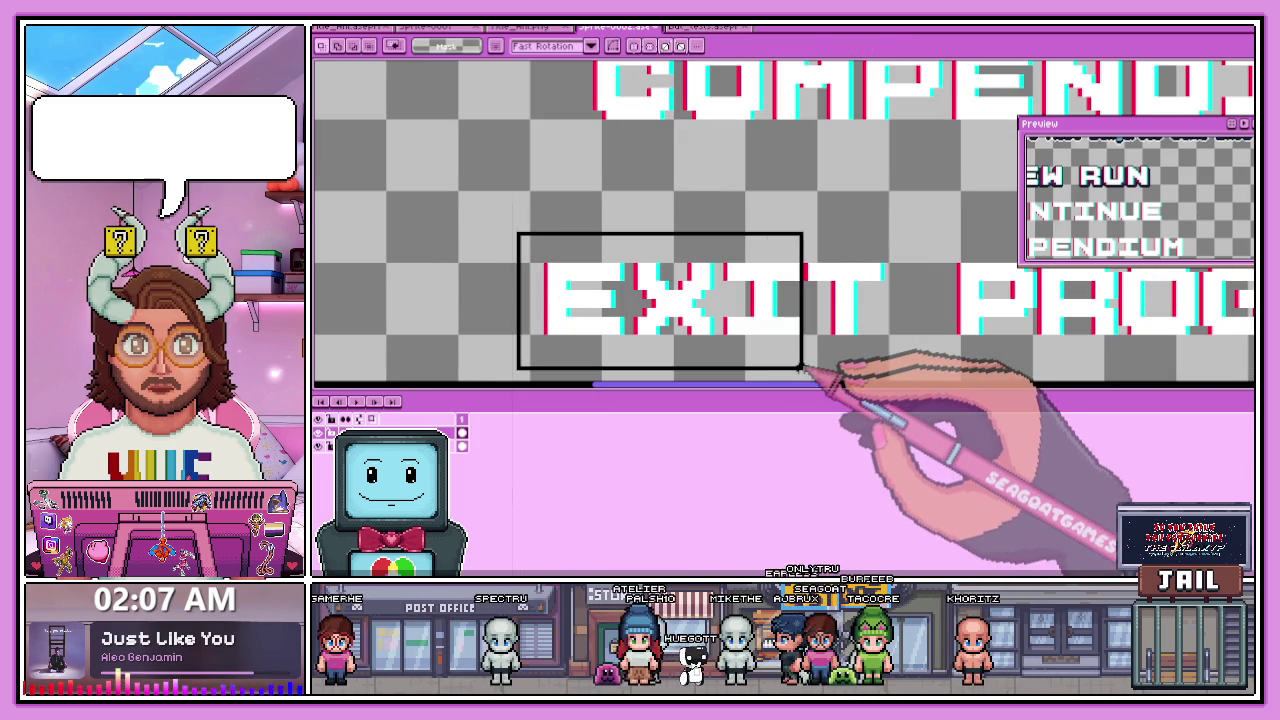
- Box in and select the letters GRAM of PROGRAM
scroll(778, 358, "down", 1)
scroll(691, 320, "down", 1)
scroll(771, 329, "up", 1)
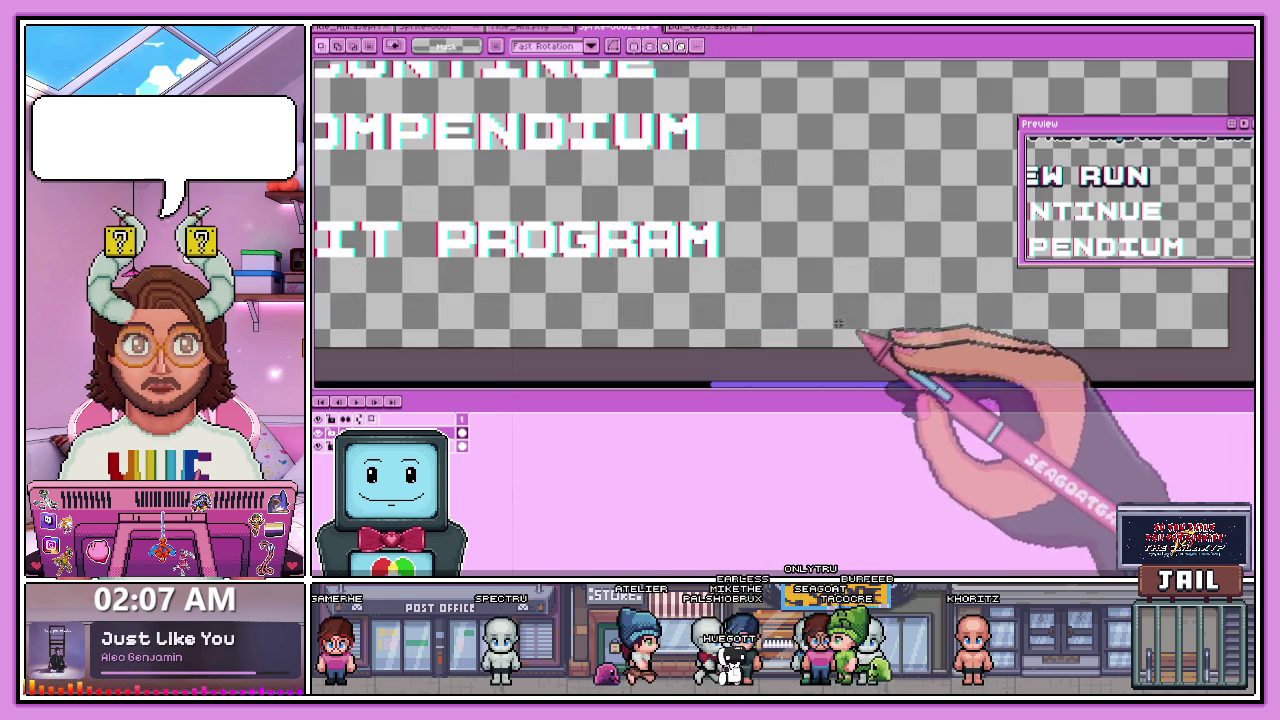
scroll(871, 343, "up", 1)
scroll(689, 227, "up", 1)
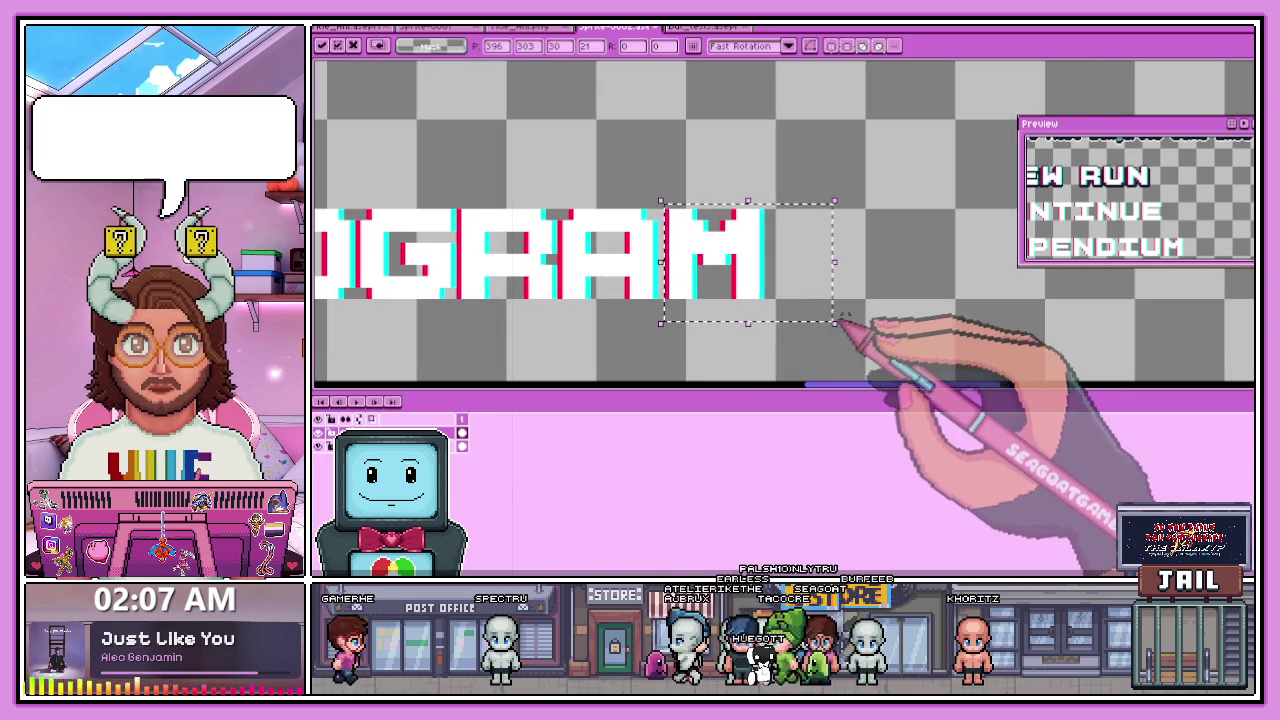
left_click_drag(560, 208, 843, 322)
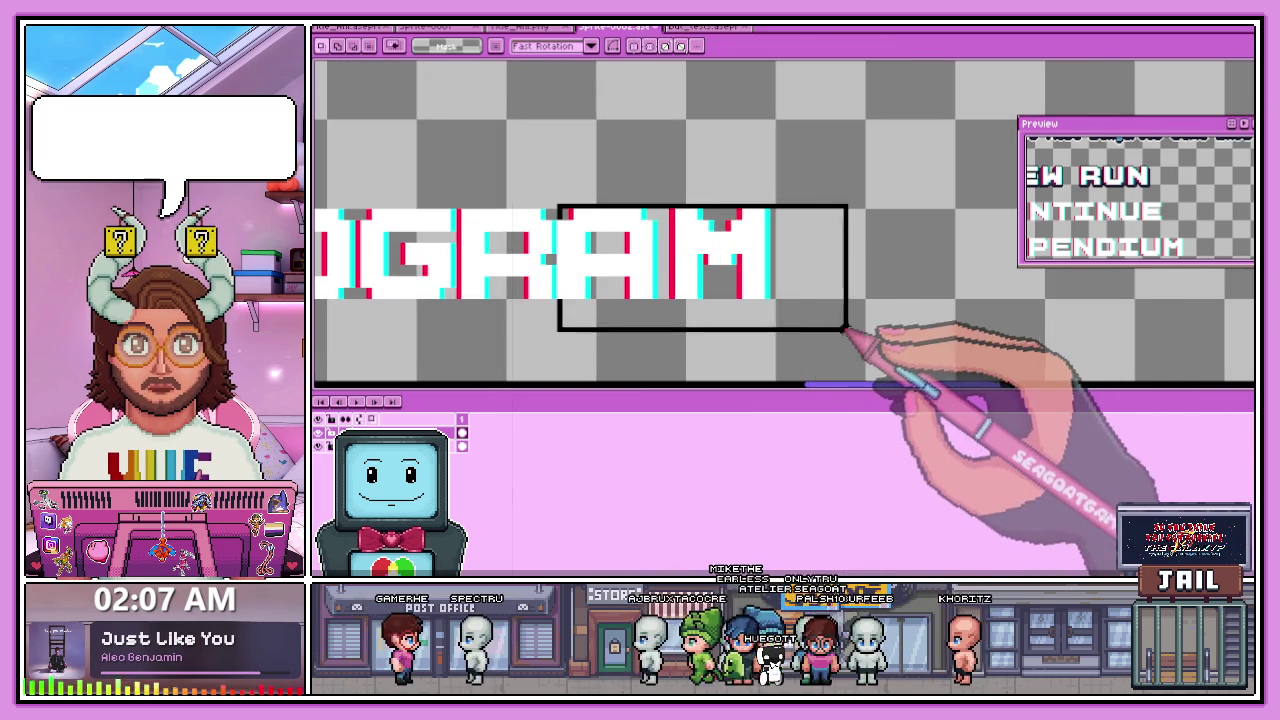
left_click_drag(457, 213, 825, 315)
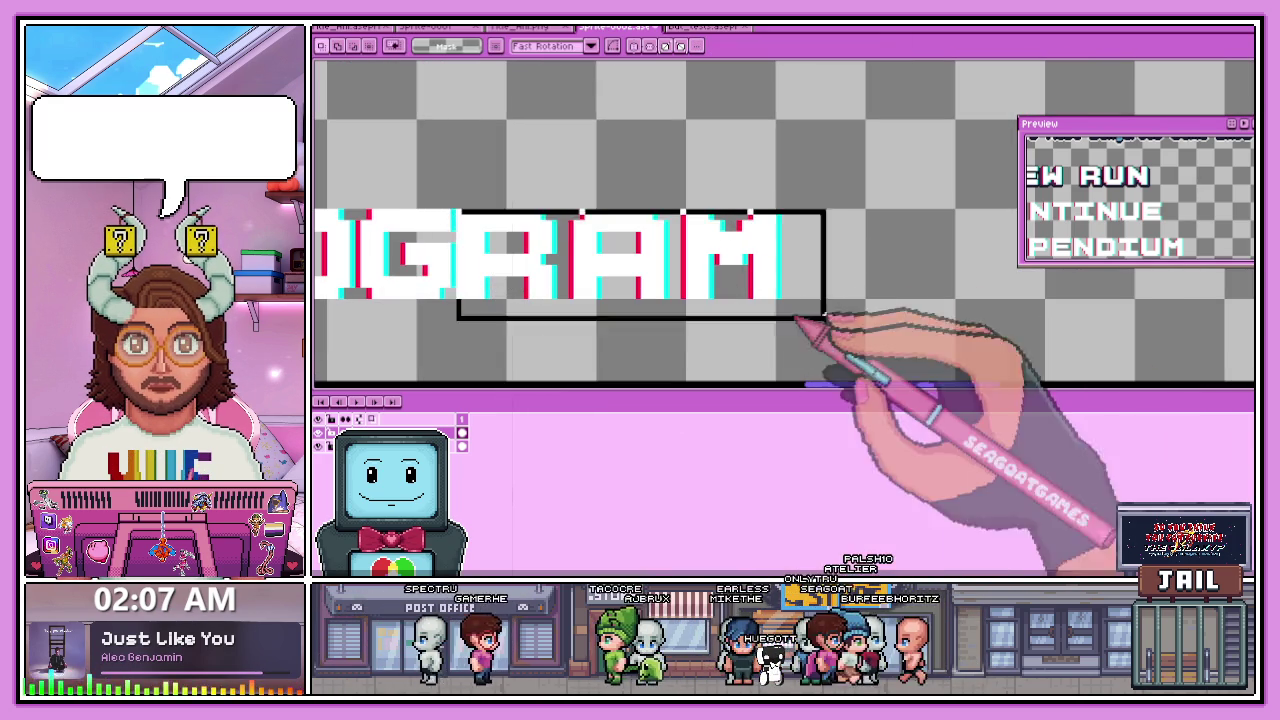
- Select the whole word PROGRAM, discard its rectangle, and zoom out to view the menu
scroll(780, 340, "down", 1)
scroll(588, 342, "up", 1)
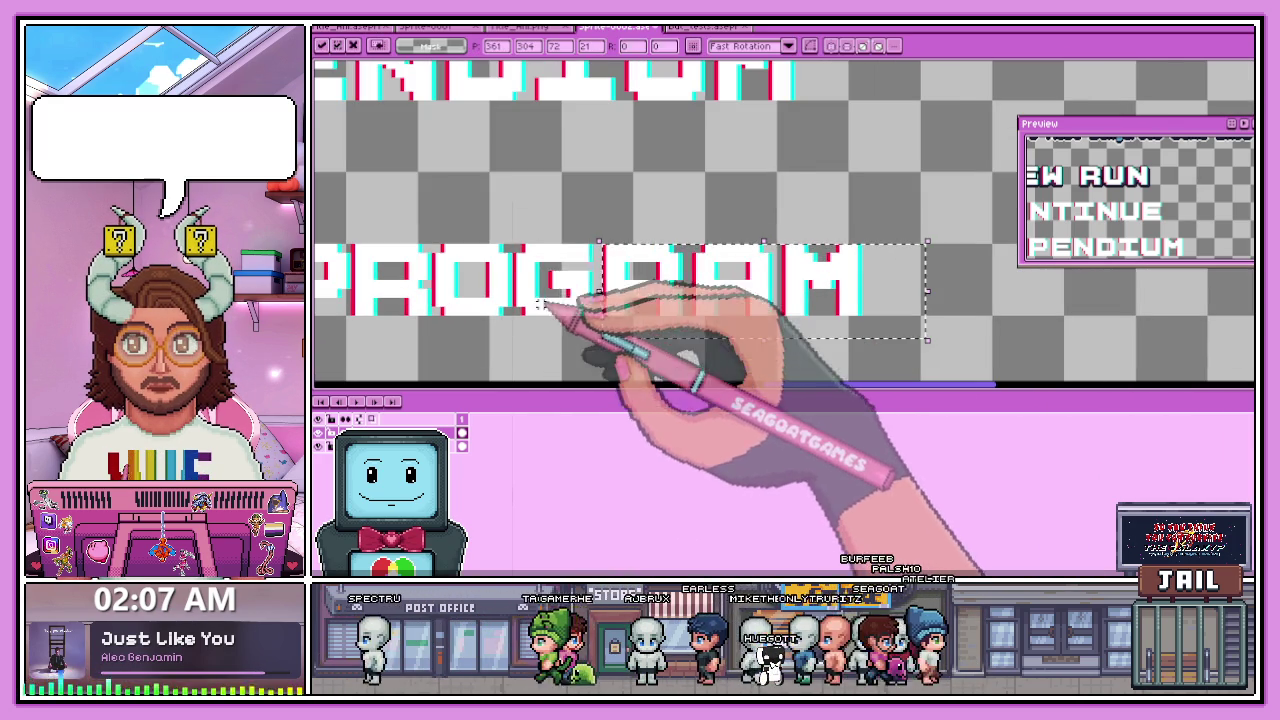
left_click_drag(513, 243, 985, 352)
scroll(708, 257, "down", 1)
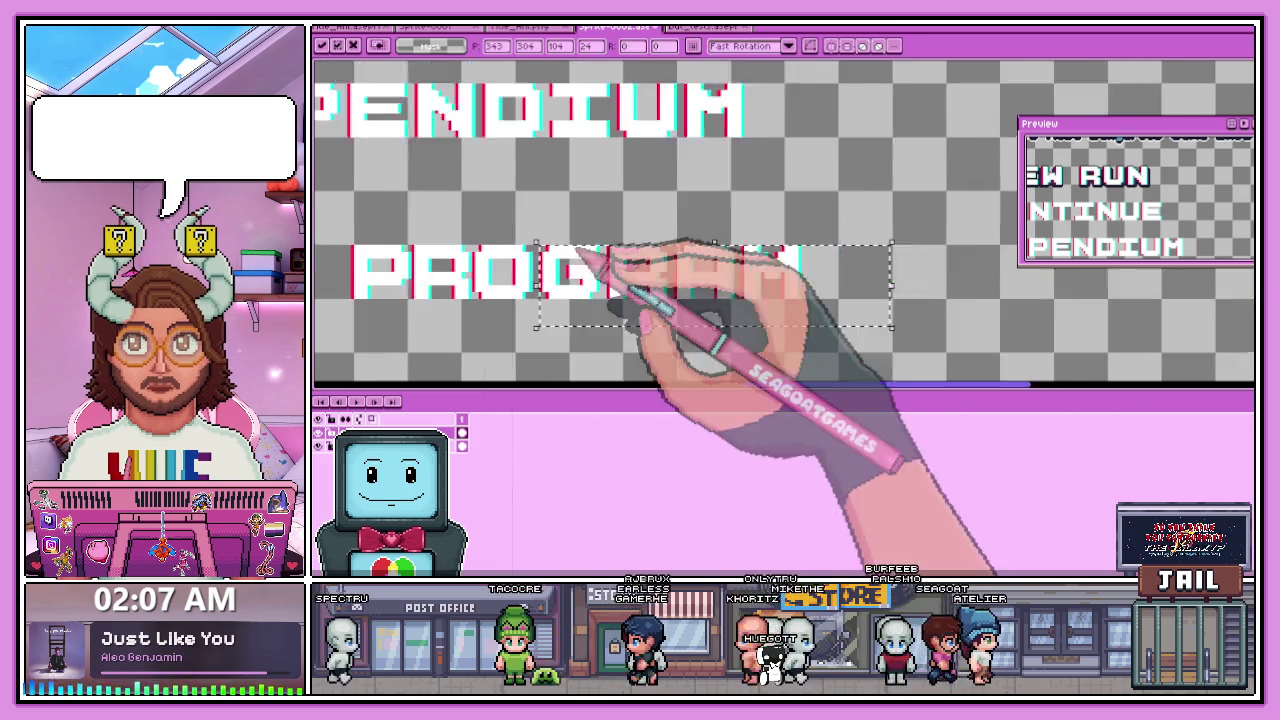
left_click_drag(490, 240, 830, 318)
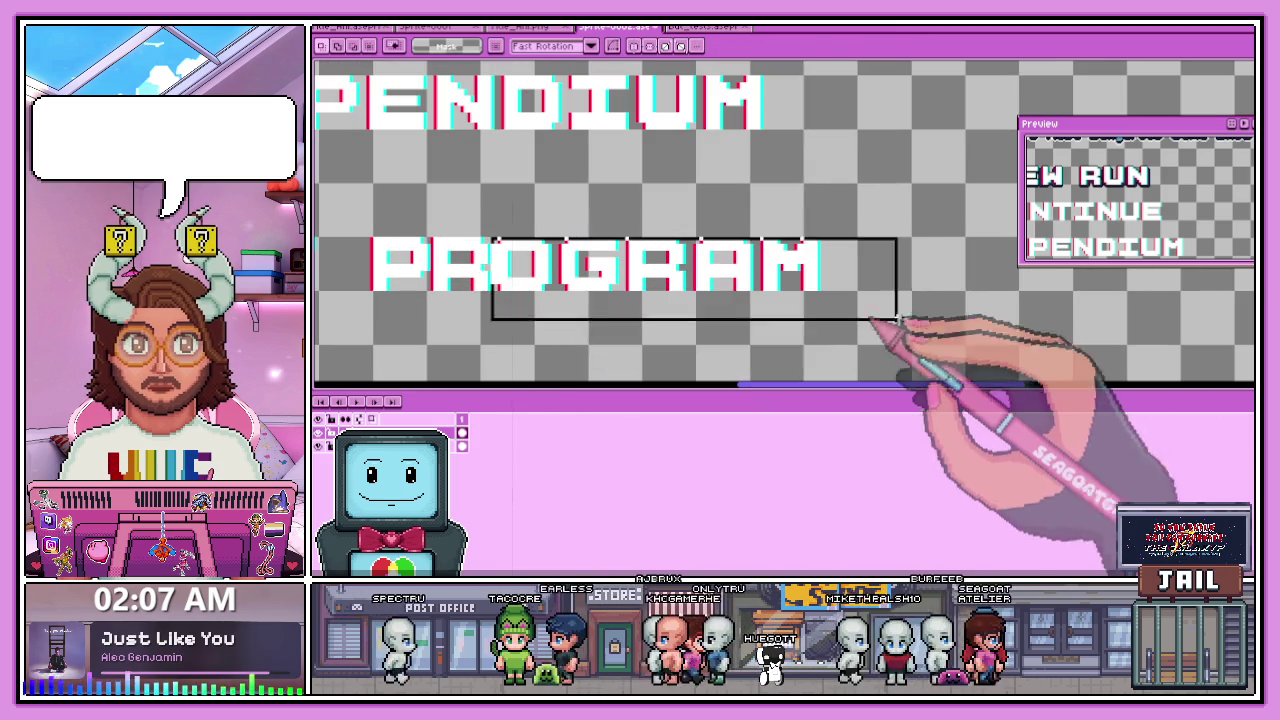
left_click(400, 305)
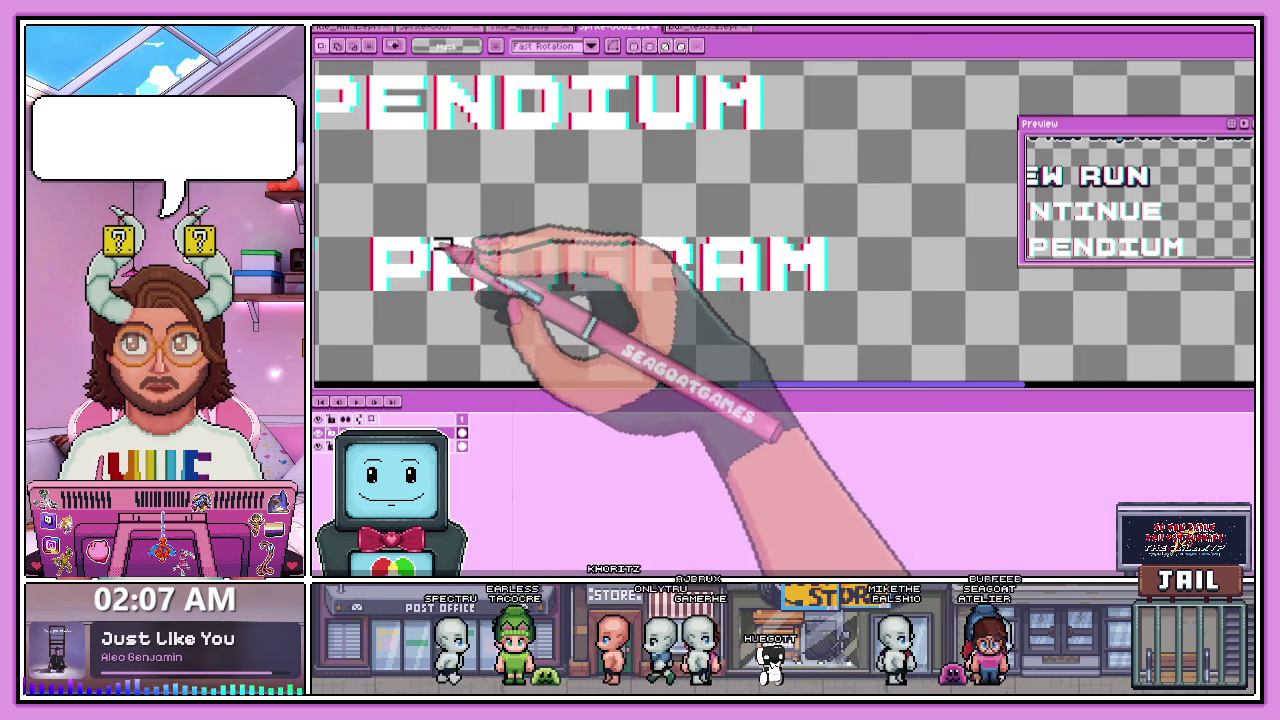
scroll(618, 330, "down", 2)
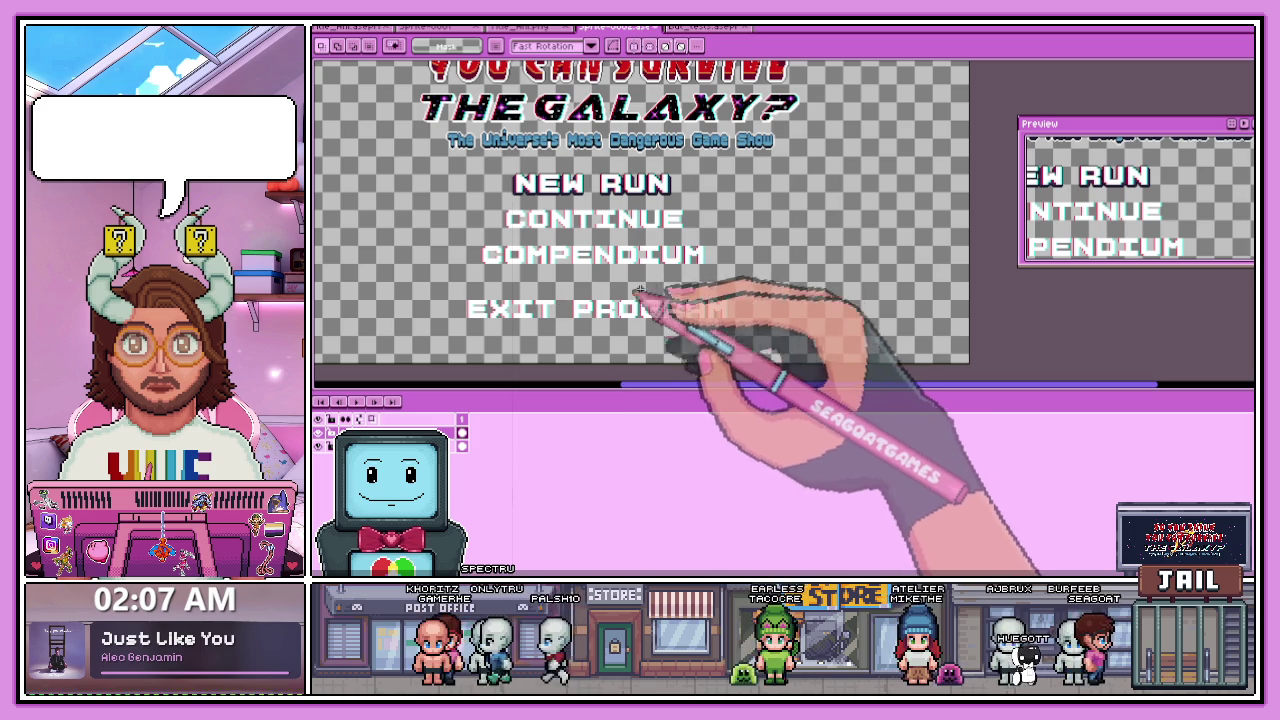
- Cycle through the open sprite tabs and return to the title-screen menu sprite
left_click(725, 27)
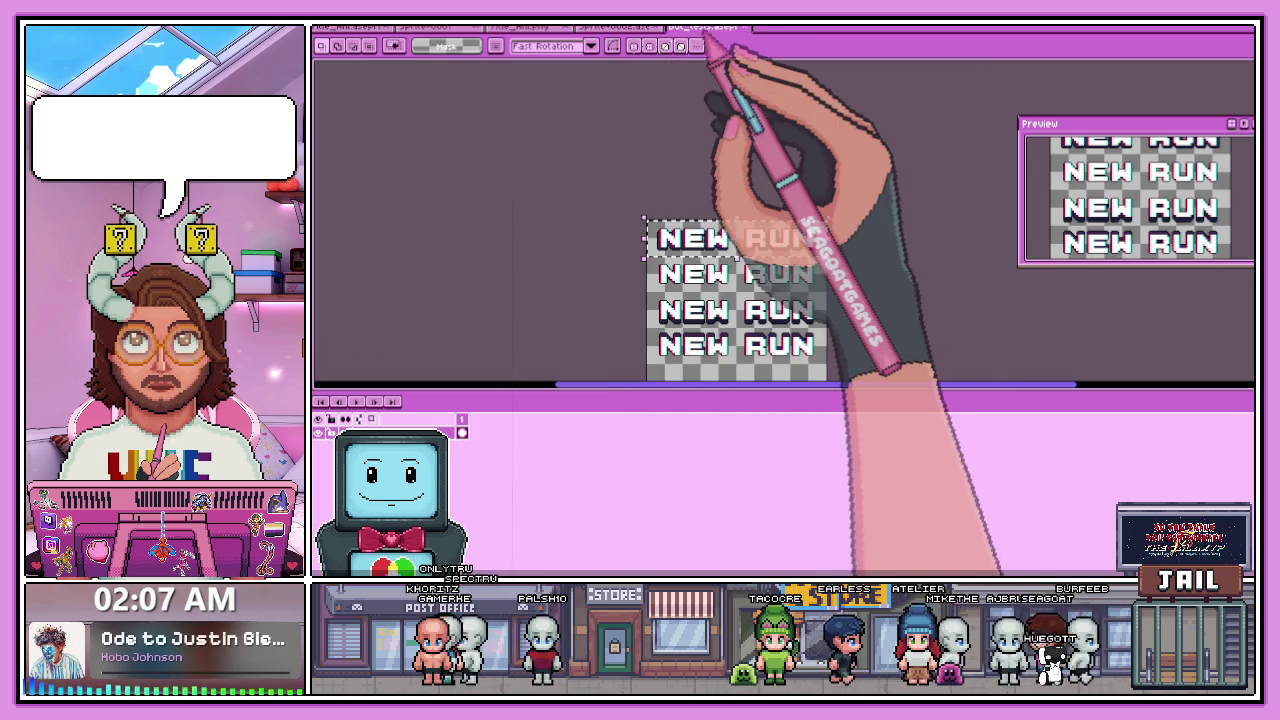
left_click(625, 27)
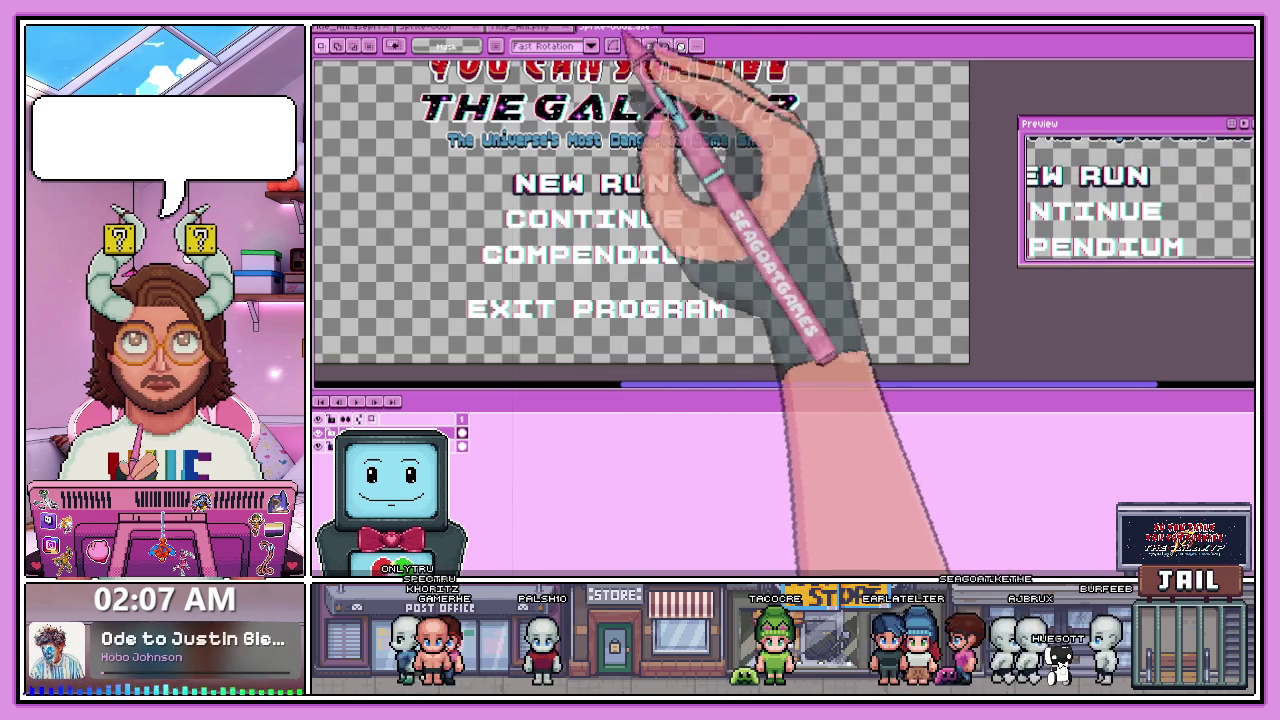
left_click(560, 27)
left_click(615, 27)
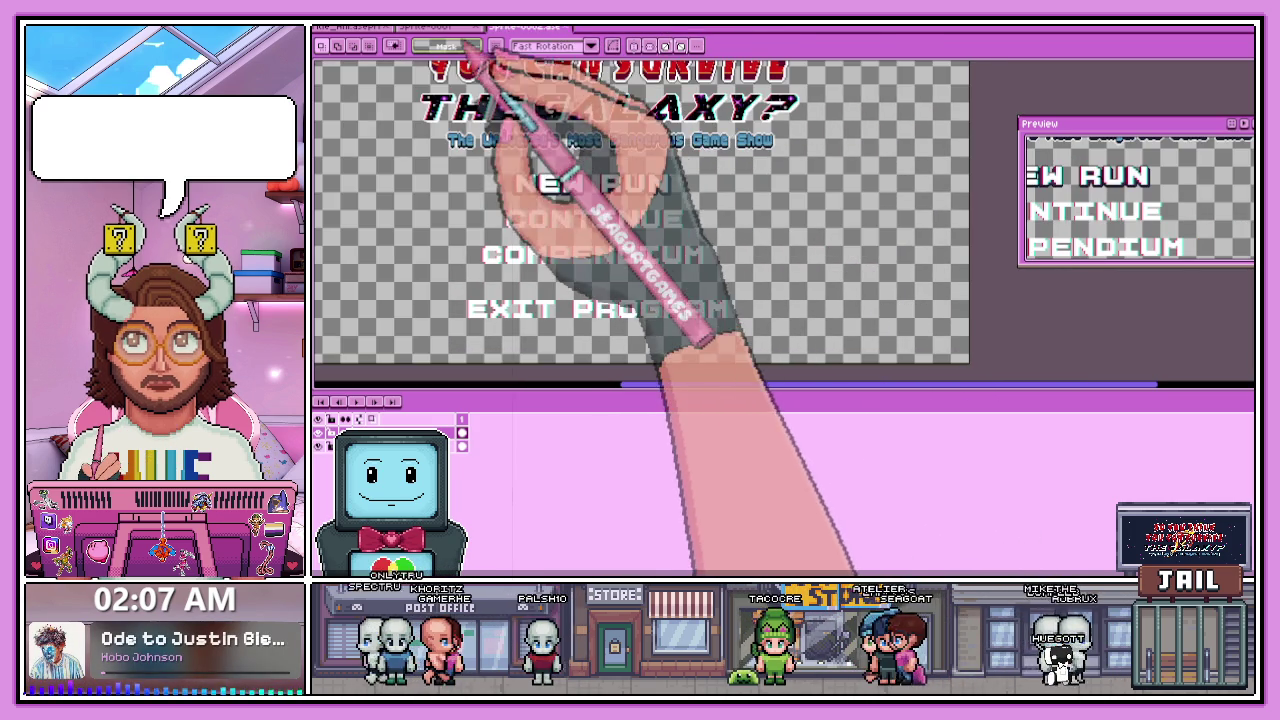
left_click(490, 27)
left_click(615, 27)
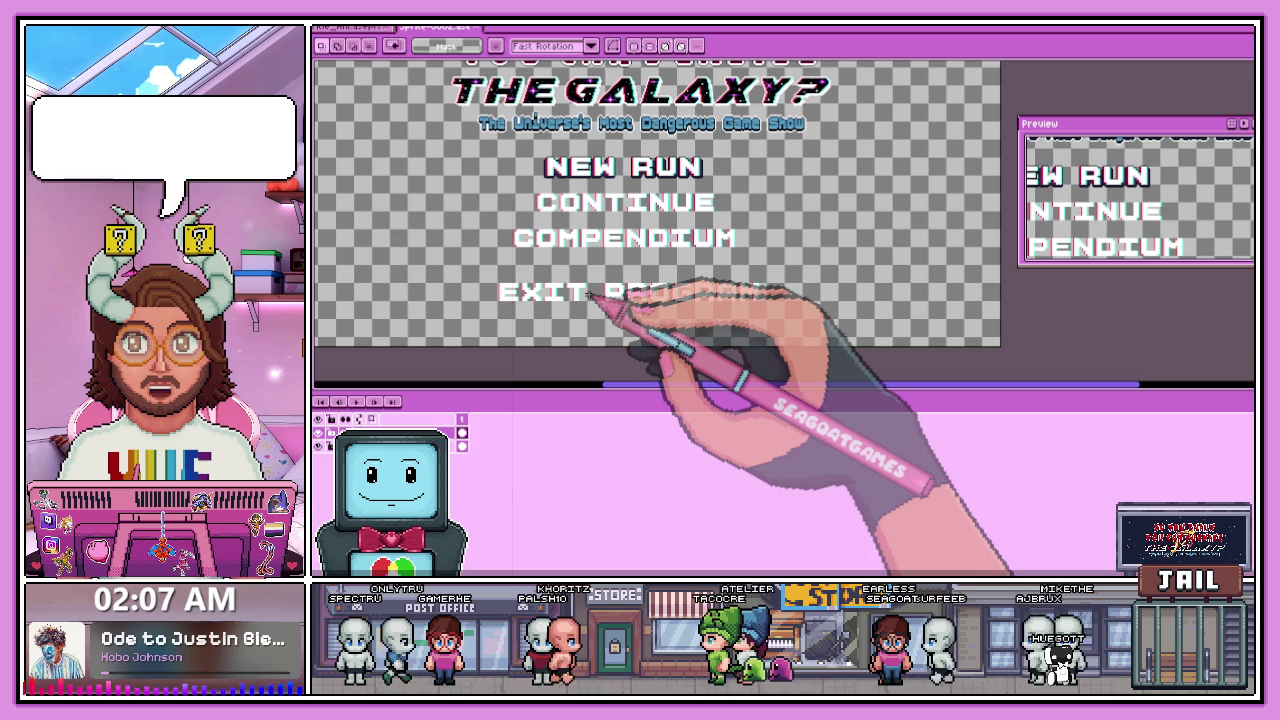
- Place the EXIT PROGRAM text from the Insert Text settings onto the canvas
key("t")
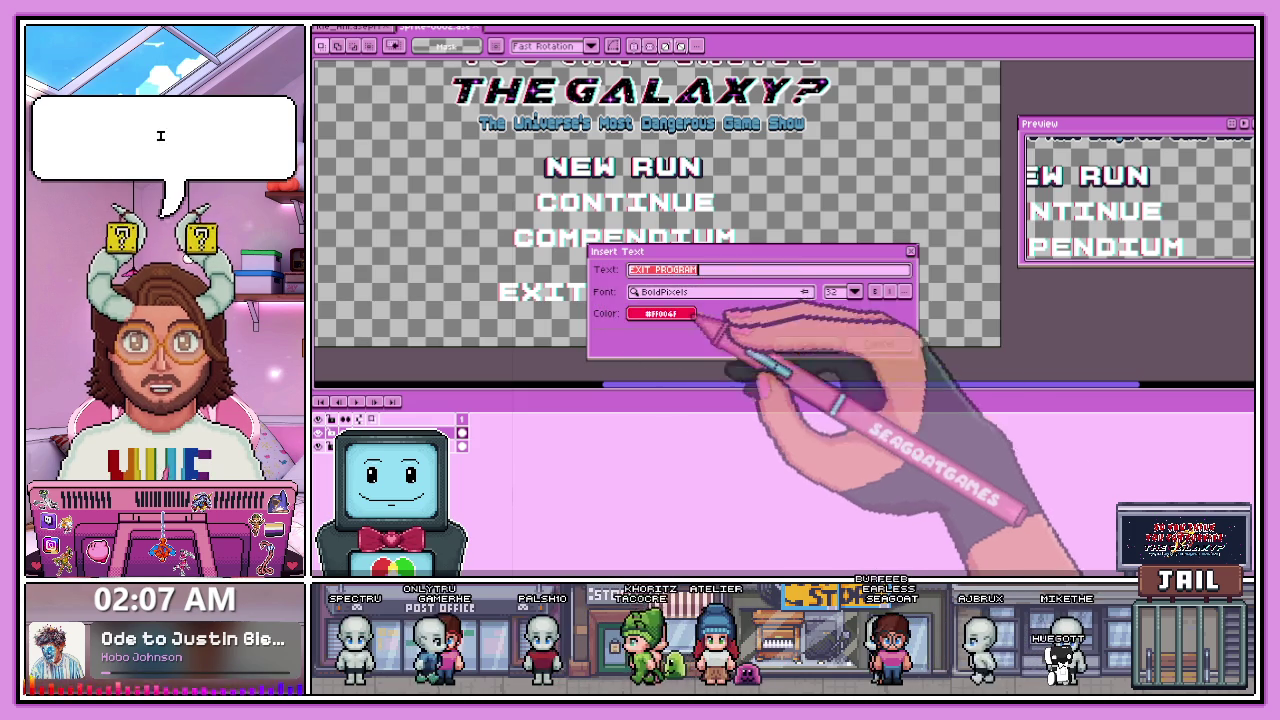
left_click(808, 343)
scroll(657, 310, "up", 2)
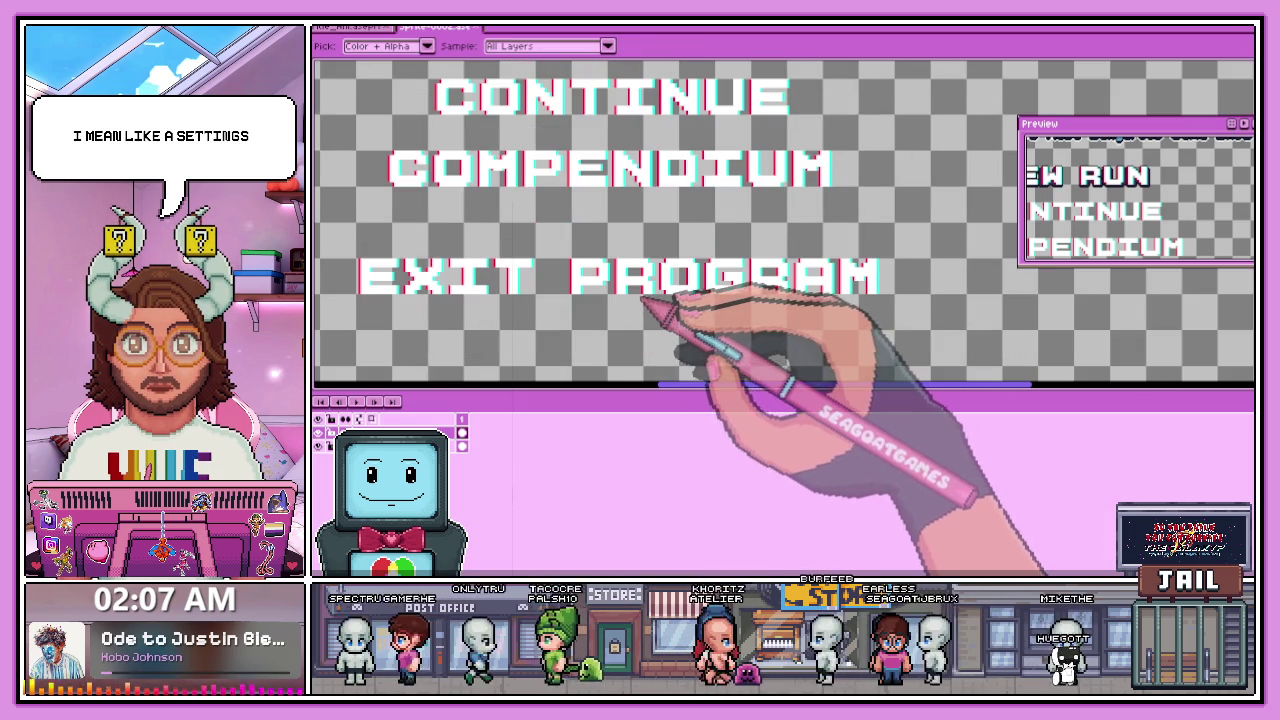
- Write a white SETTINGS label in BoldPixels 32 and confirm it
key("t")
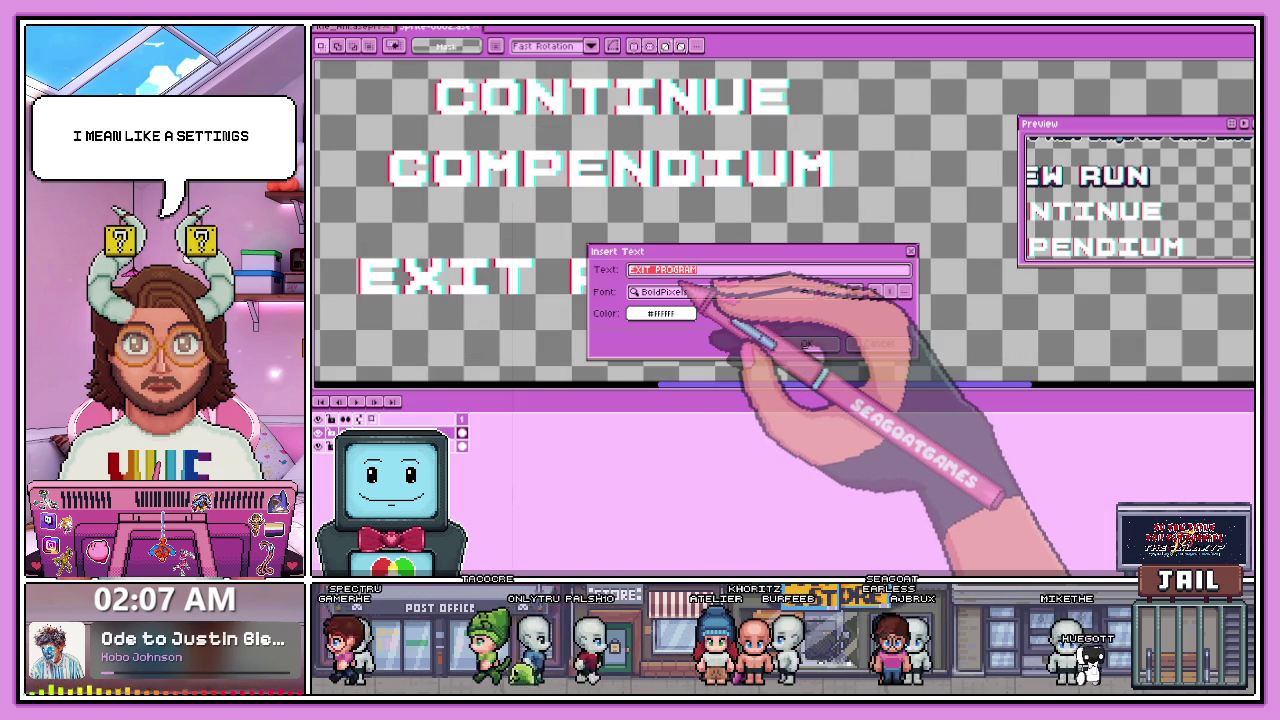
type("NGS")
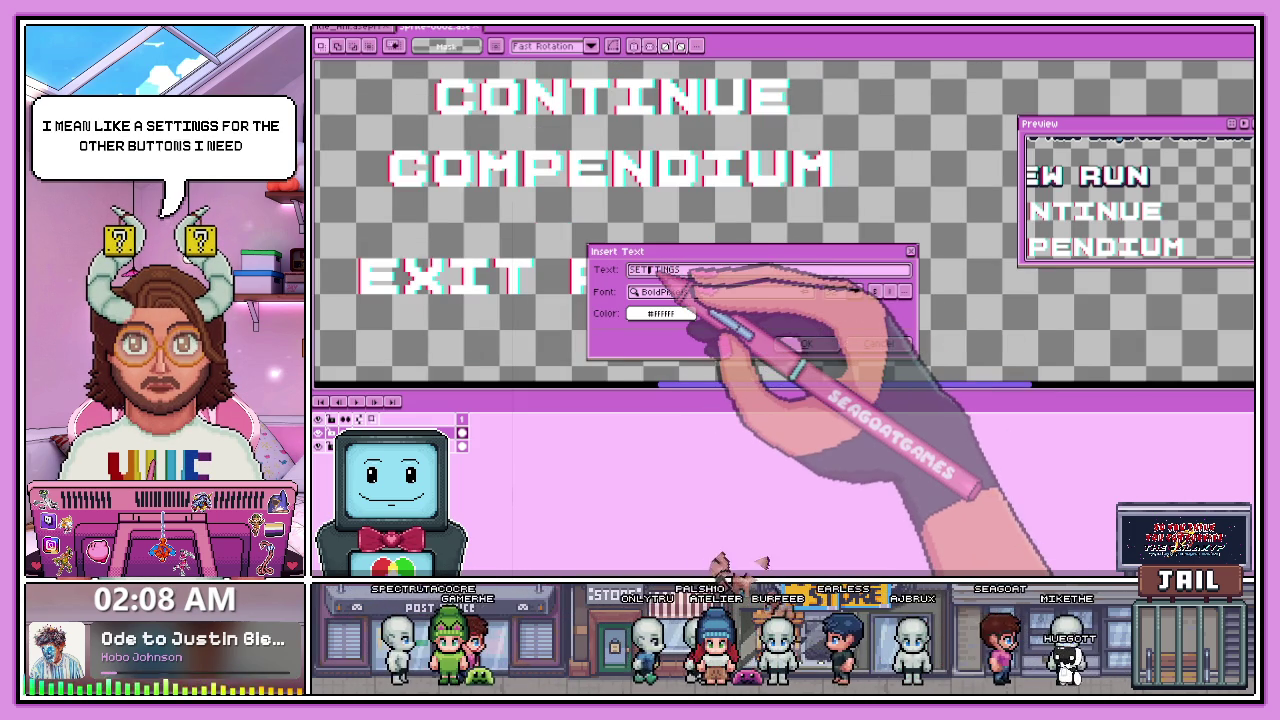
left_click(806, 344)
scroll(750, 287, "down", 3)
scroll(765, 276, "up", 2)
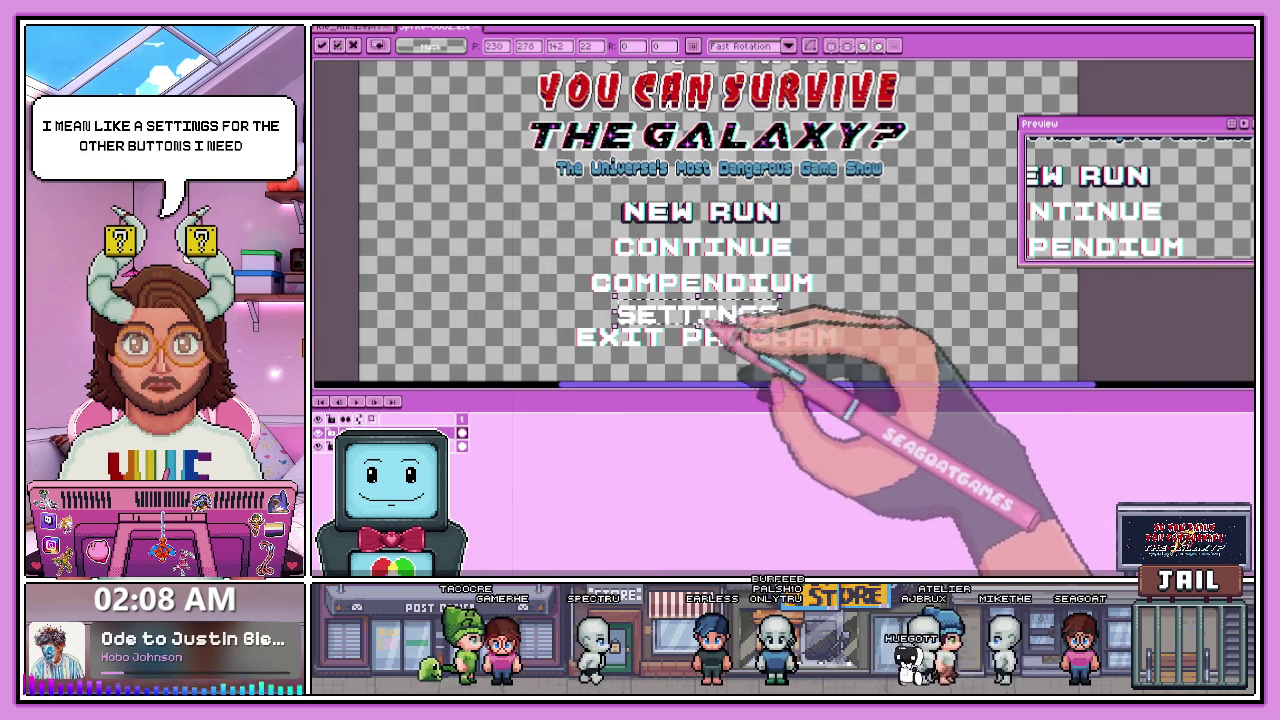
- Stamp SETTINGS, move EXIT PROGRAM down, and settle SETTINGS evenly between COMPENDIUM and EXIT PROGRAM
left_click(728, 322)
scroll(700, 320, "up", 2)
mouse_move(564, 282)
left_mouse_down()
mouse_move(773, 346)
mouse_move(1134, 372)
left_mouse_up()
scroll(900, 340, "down", 2)
scroll(820, 329, "up", 2)
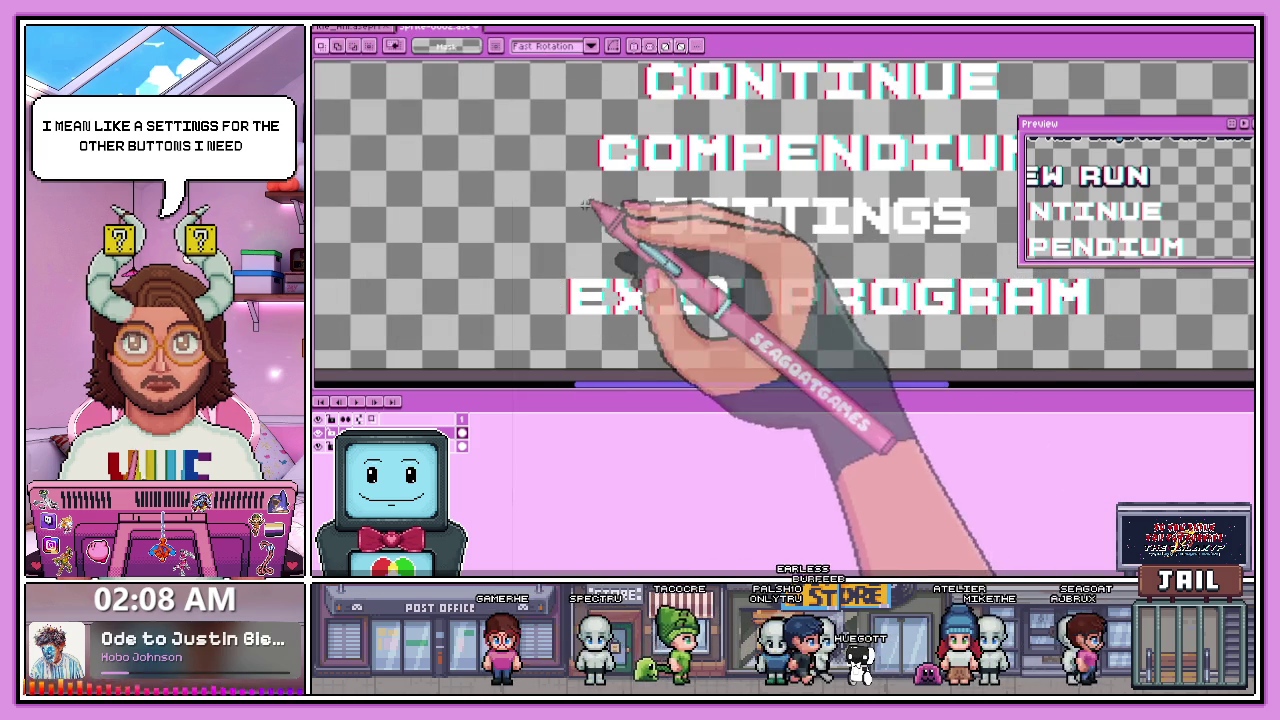
scroll(614, 214, "down", 2)
left_click_drag(572, 197, 766, 234)
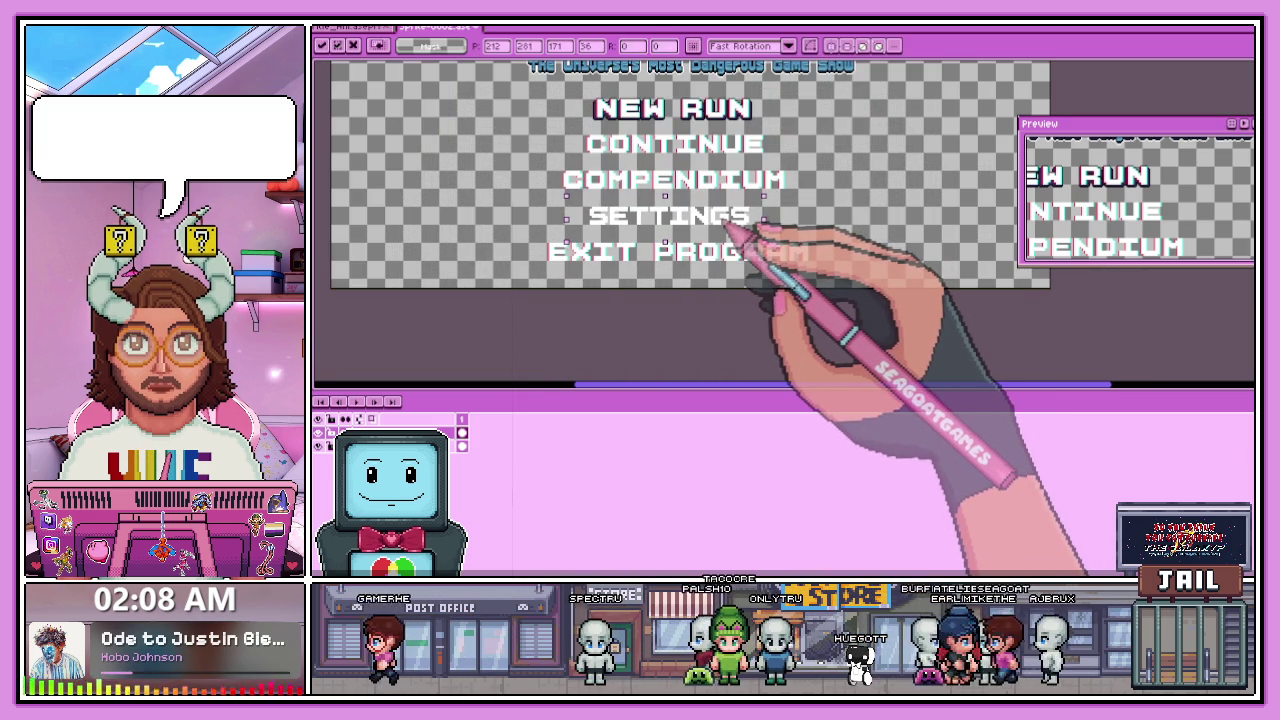
key("Return")
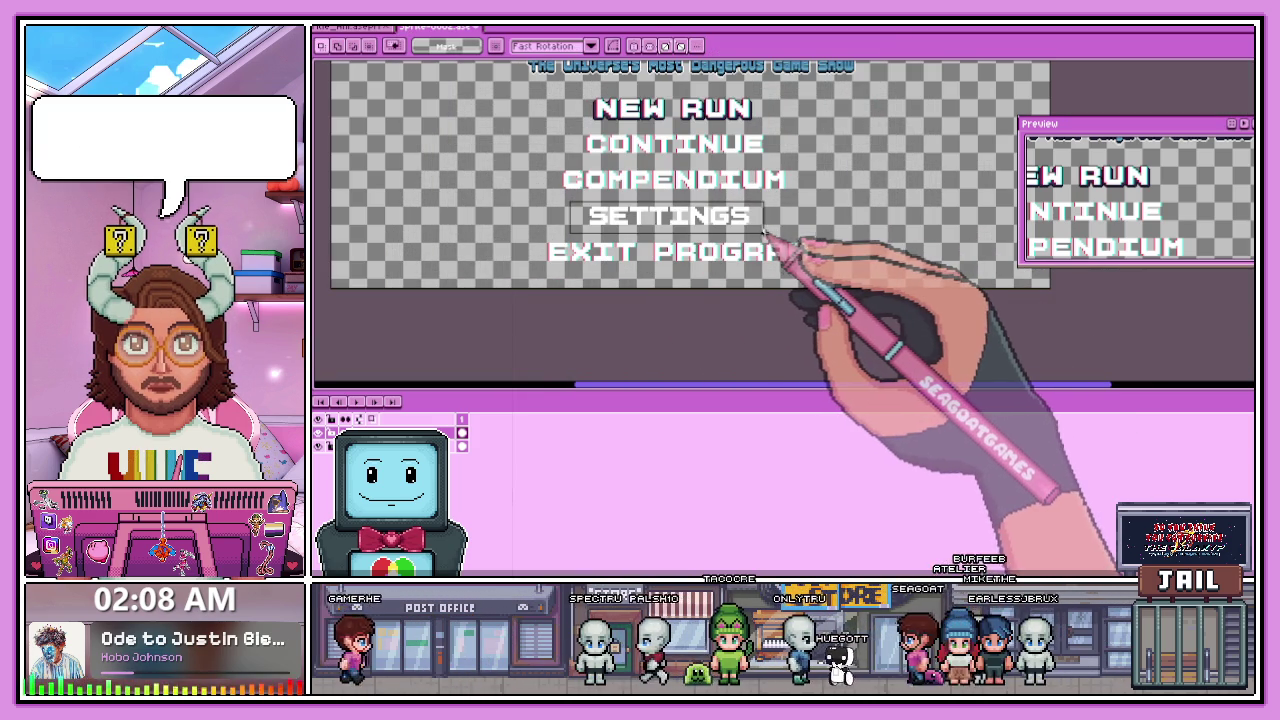
key("shift+o")
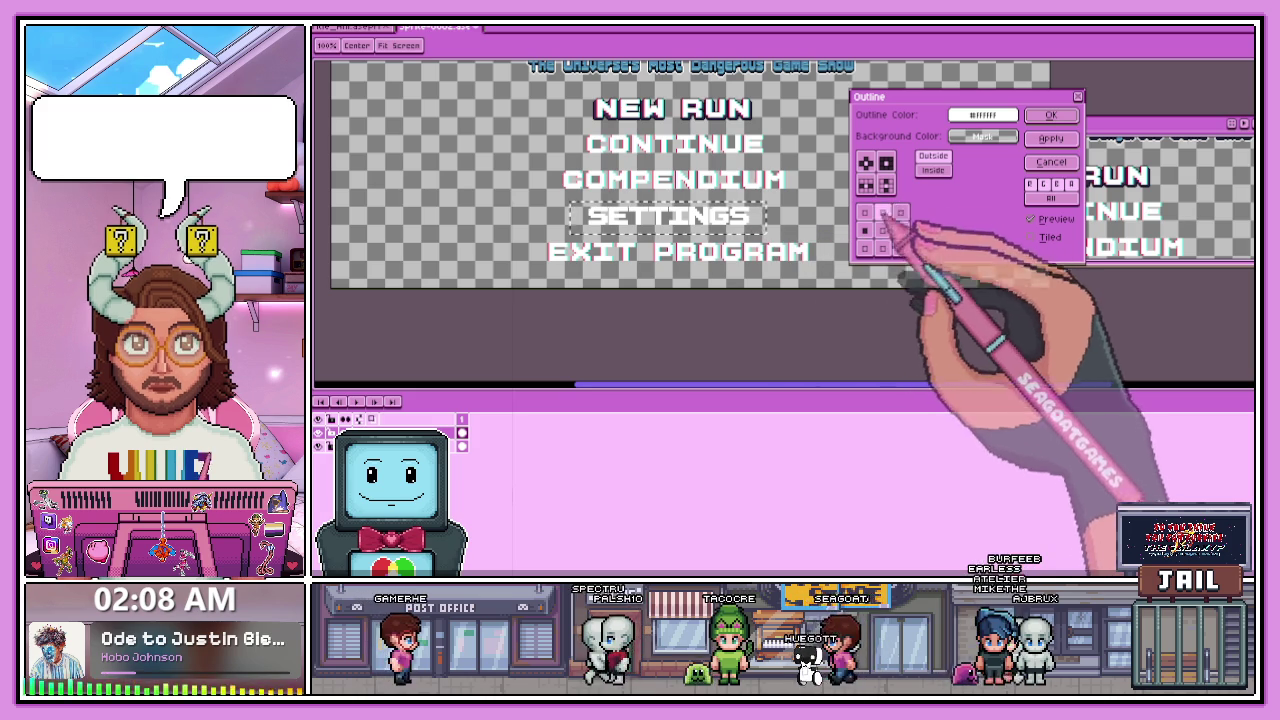
- Apply a red outline to SETTINGS with the chosen matrix direction
left_click(983, 115)
left_click(963, 136)
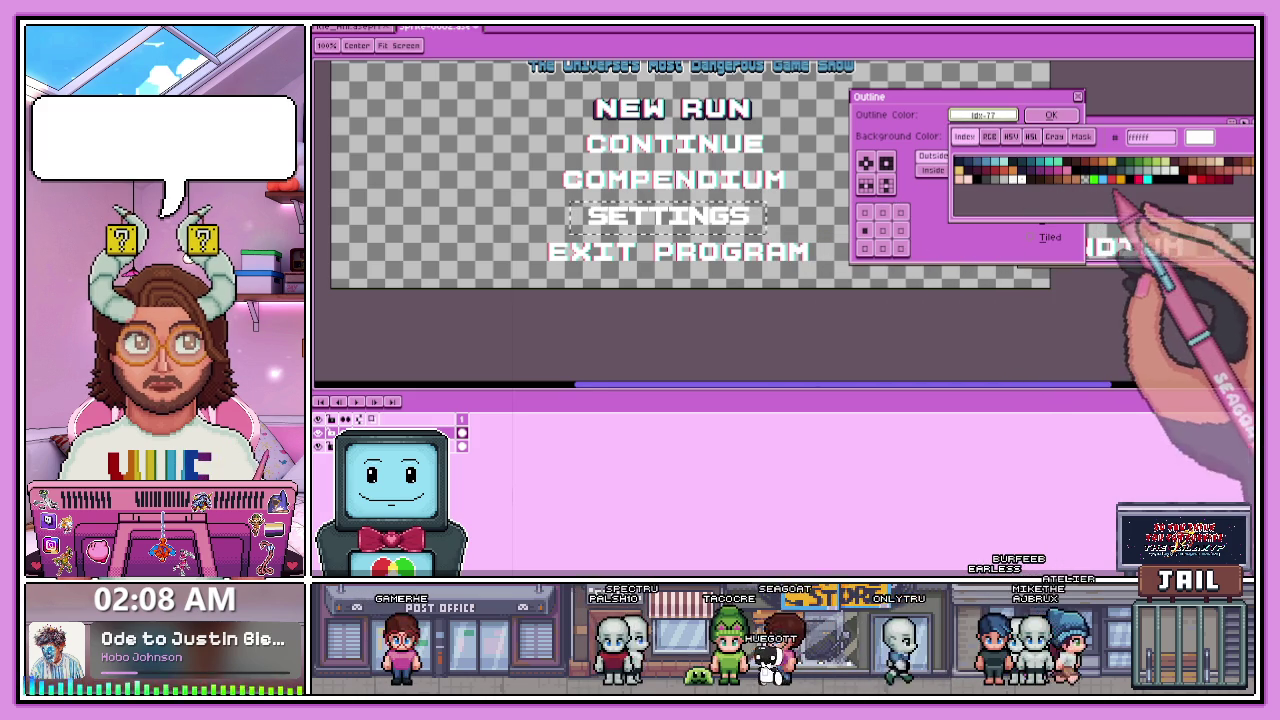
left_click(1165, 145)
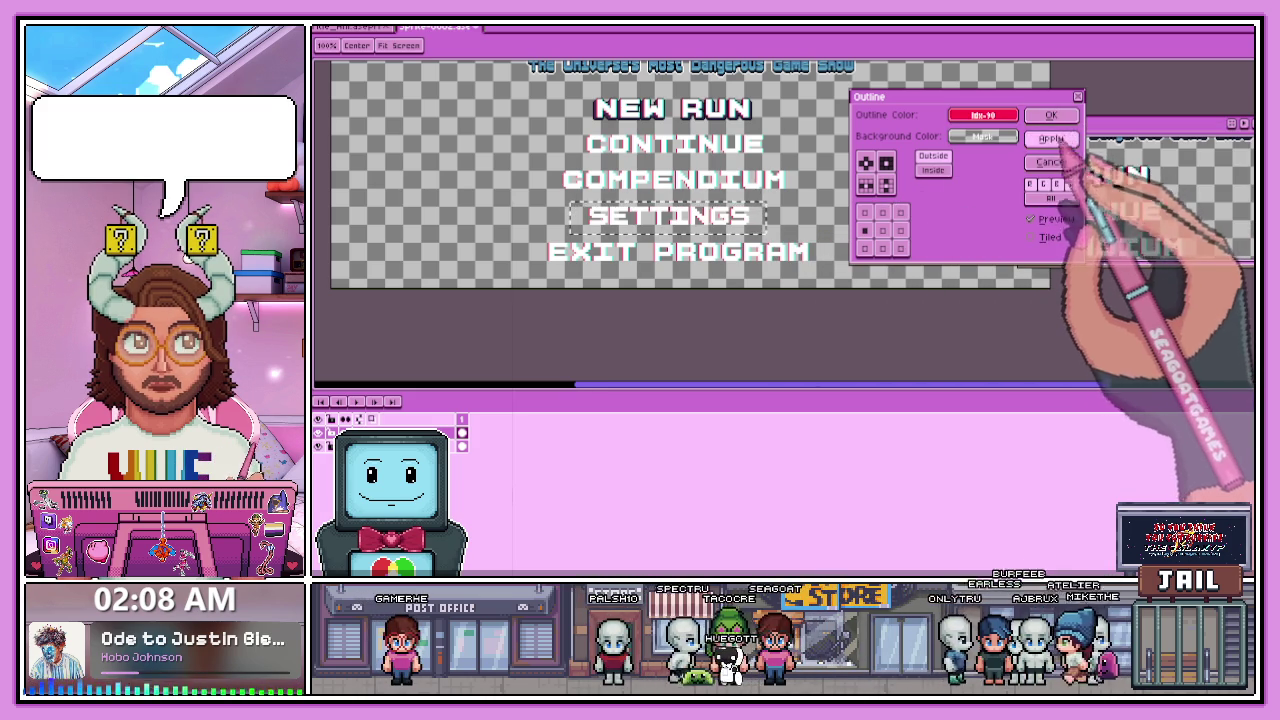
left_click(886, 185)
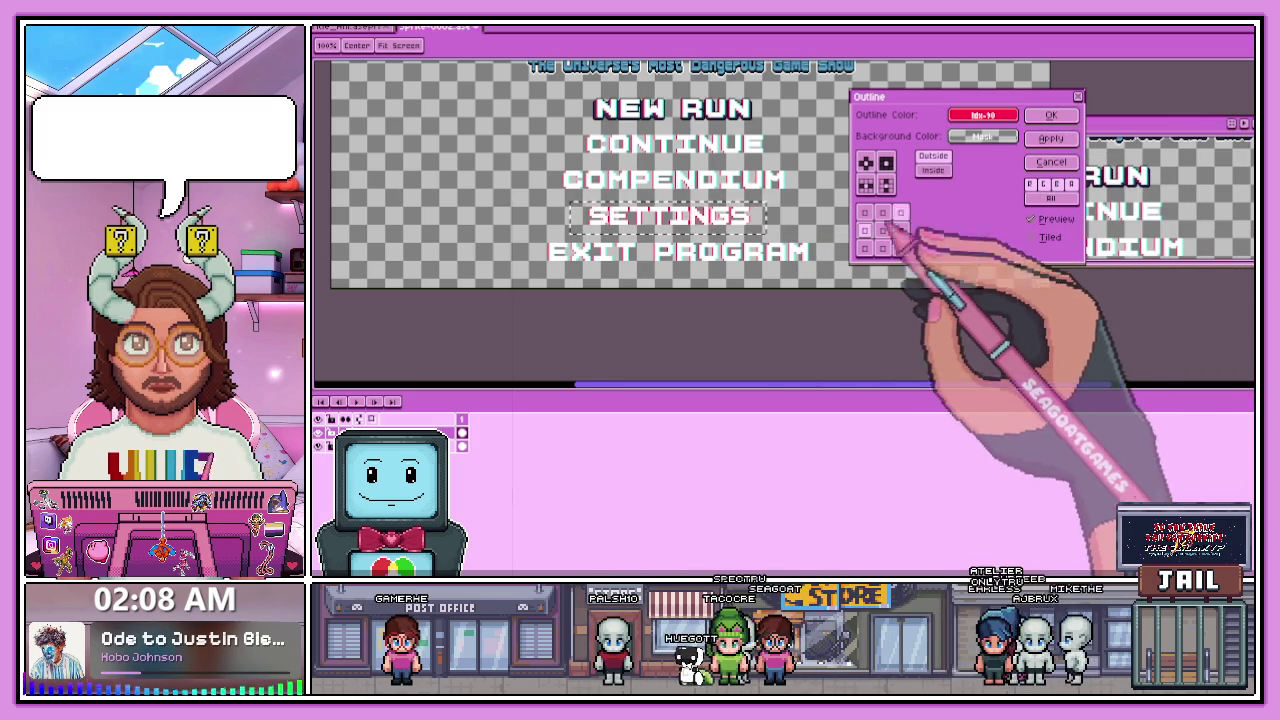
- Add a cyan (index 11) outline to SETTINGS and close the Outline dialog
left_click(983, 136)
left_click(1147, 179)
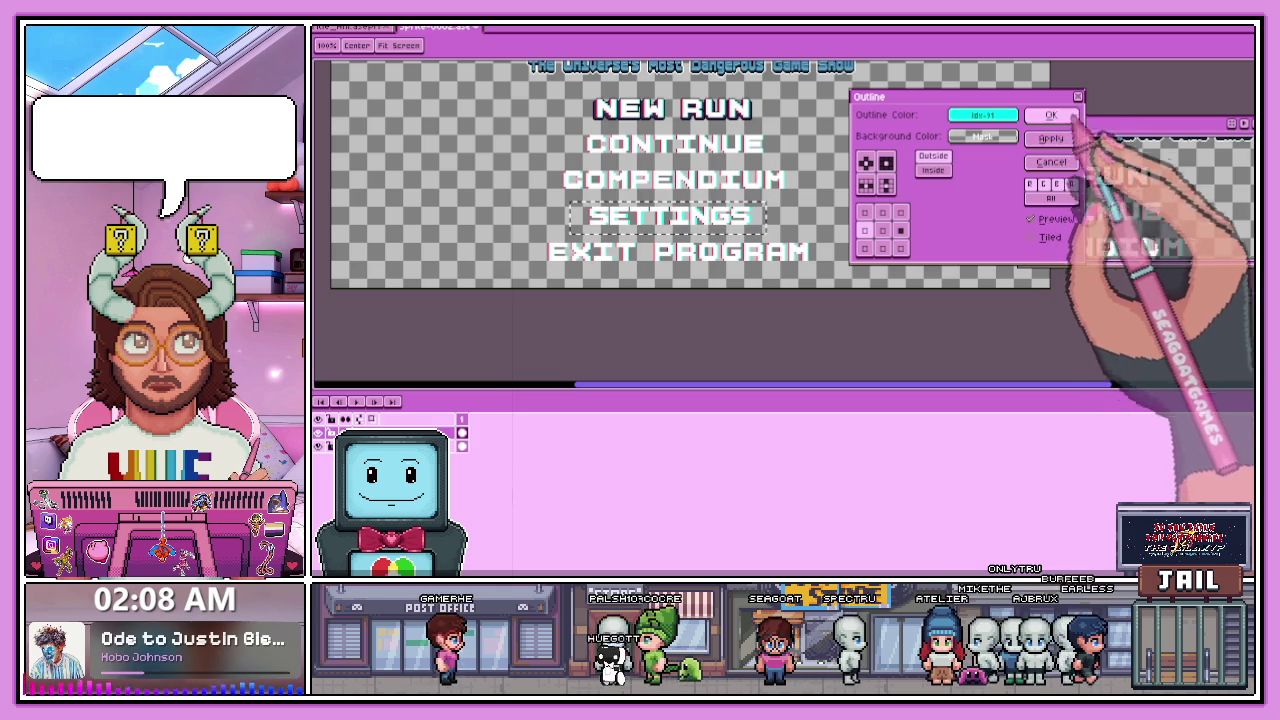
left_click(1051, 115)
scroll(753, 222, "down", 2)
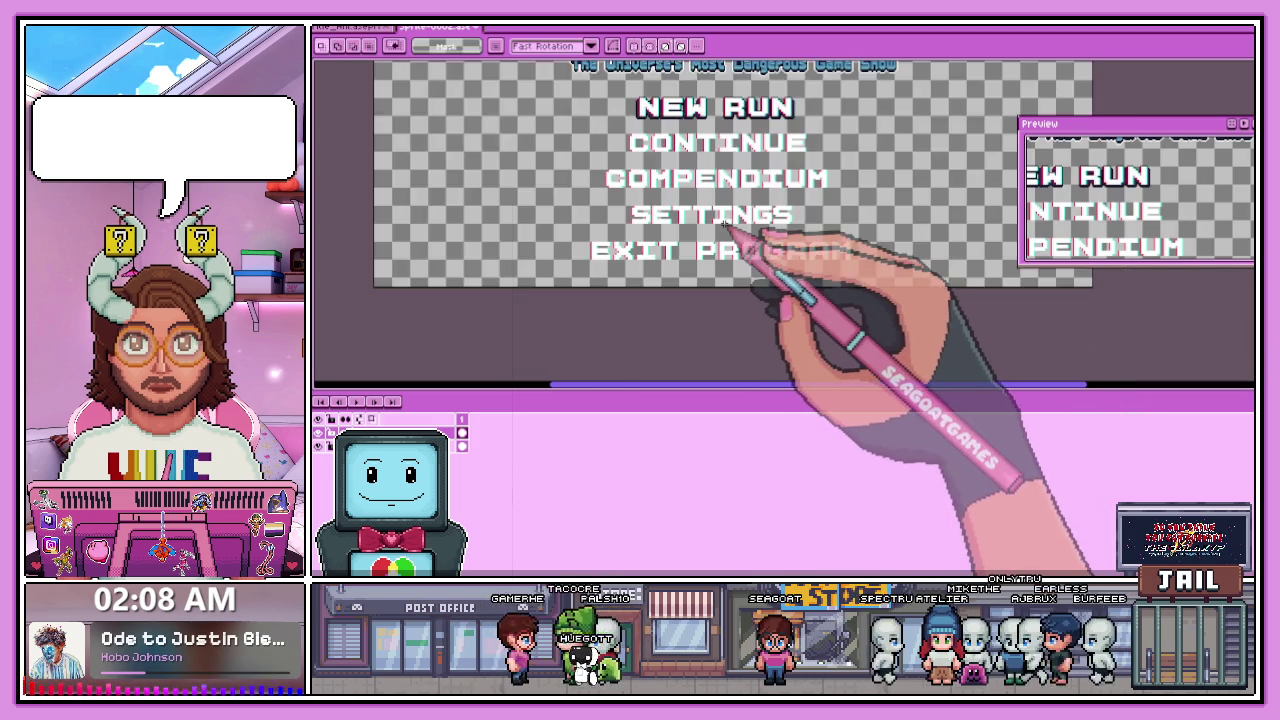
- Zoom in and out to review the finished five-option title-screen menu
scroll(740, 235, "down", 1)
scroll(742, 238, "up", 2)
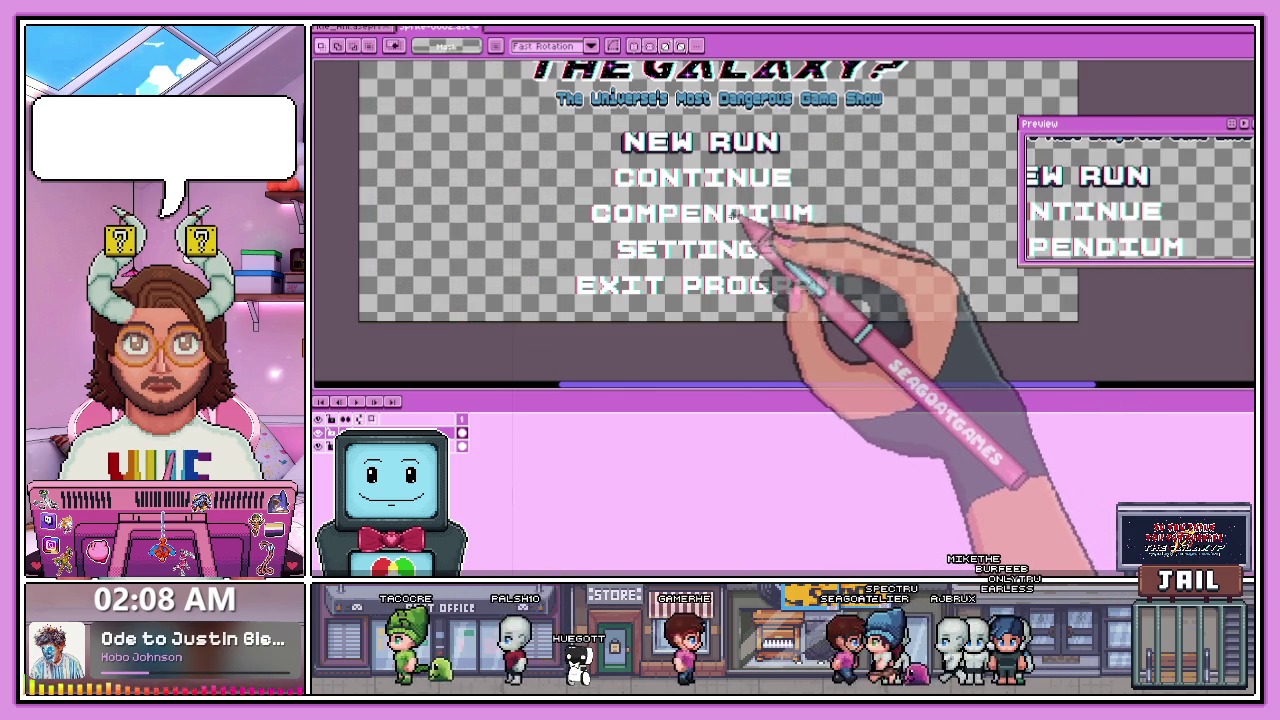
scroll(740, 240, "down", 2)
scroll(737, 255, "up", 2)
scroll(733, 235, "down", 2)
scroll(737, 245, "up", 2)
scroll(737, 250, "down", 2)
scroll(725, 250, "down", 1)
scroll(710, 255, "up", 2)
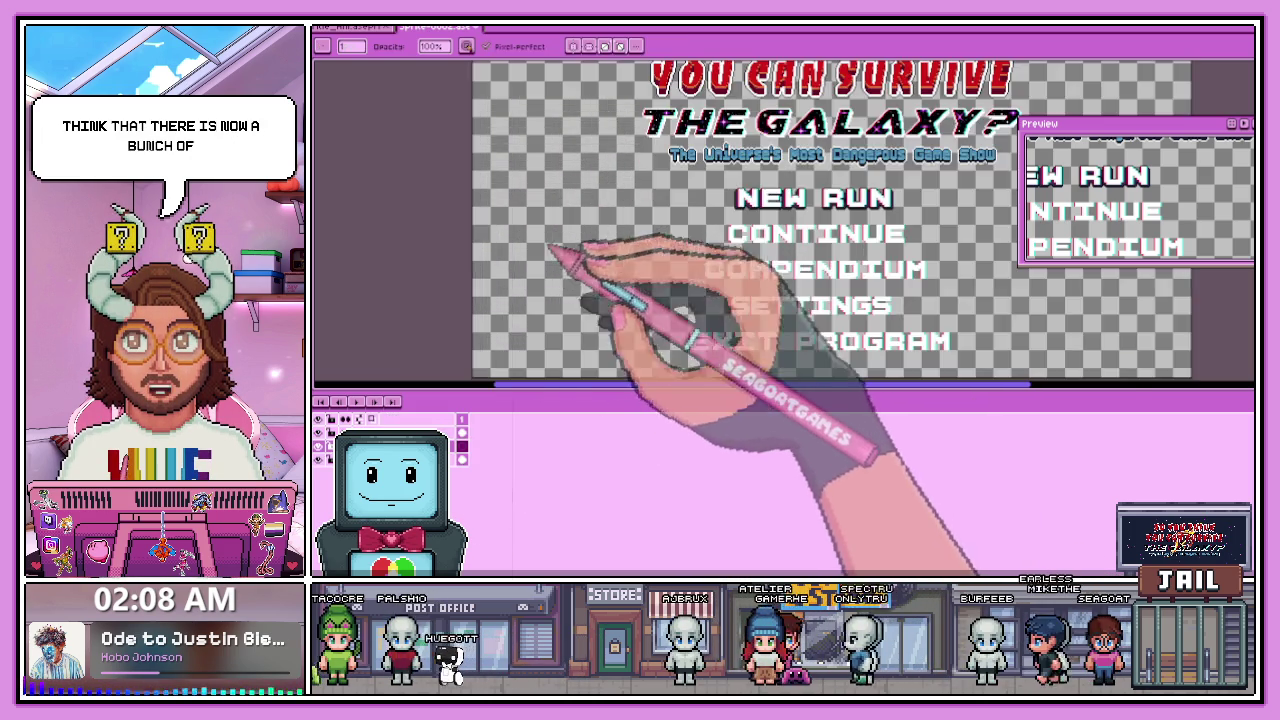
- Try the pencil, return to the marquee tool, and bring up the brush size setting
key("b")
scroll(560, 252, "up", 1)
scroll(565, 225, "down", 1)
key("m")
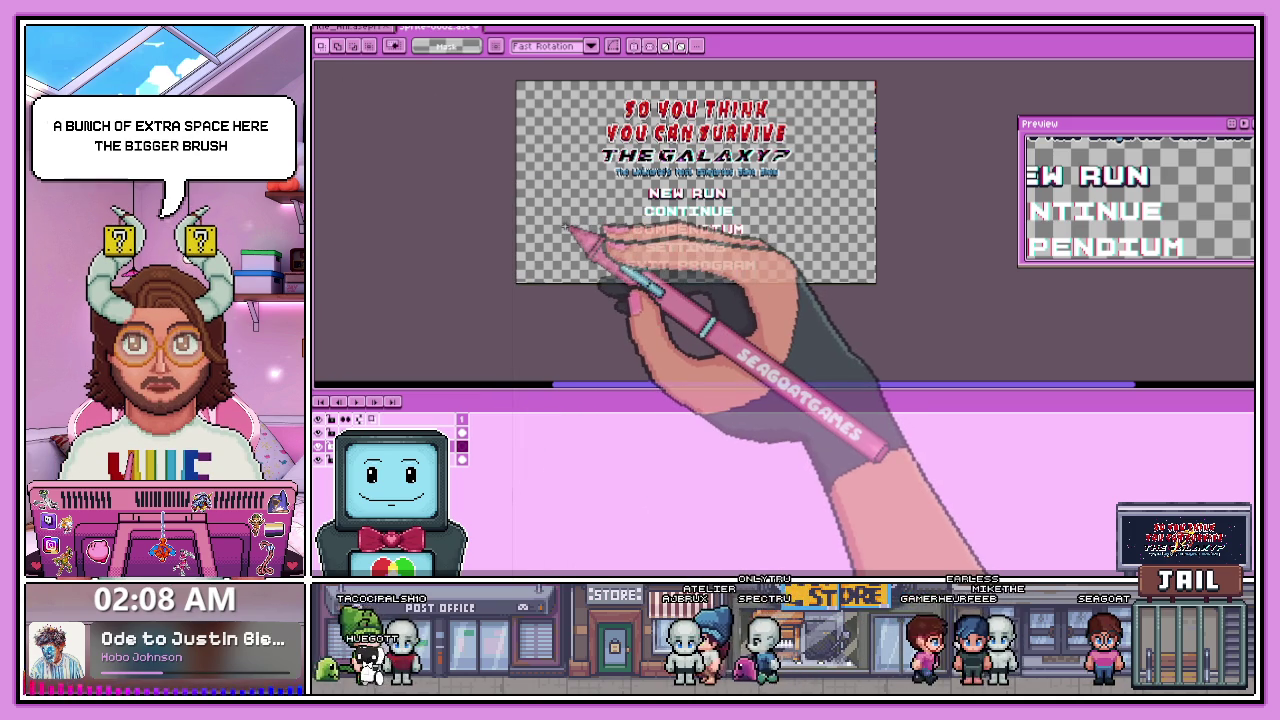
scroll(571, 232, "up", 1)
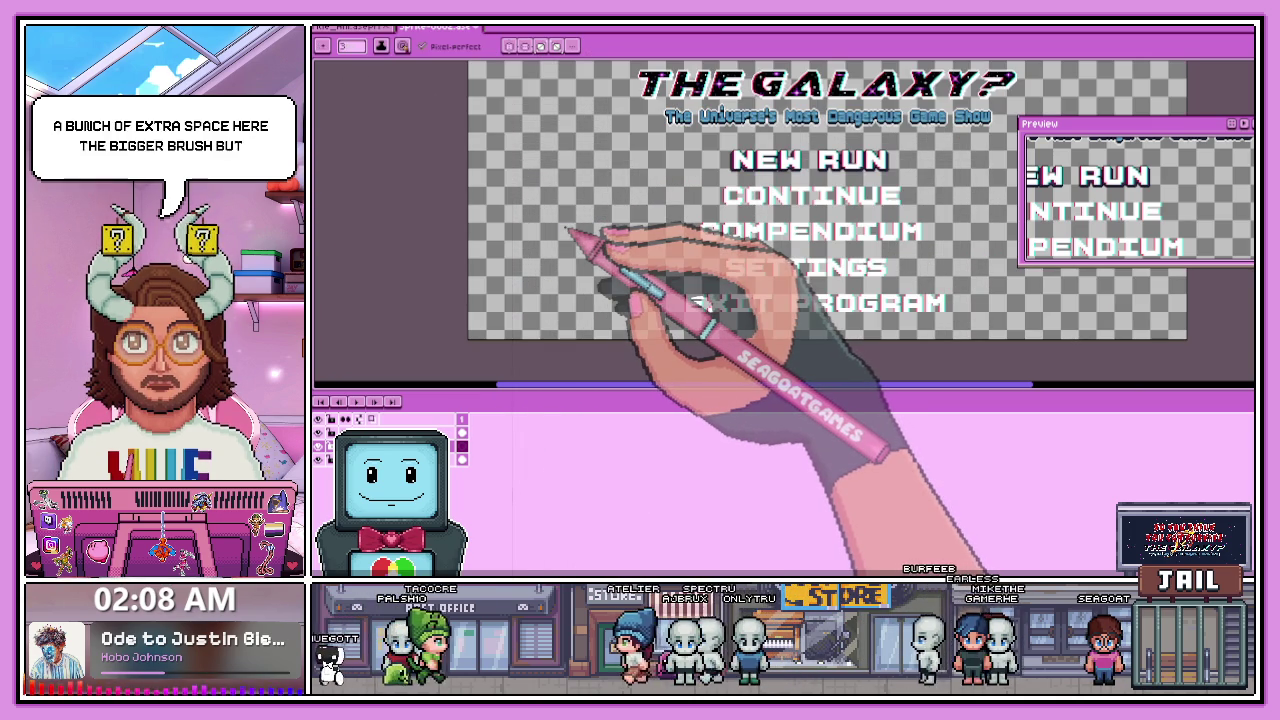
scroll(548, 247, "down", 1)
scroll(553, 248, "down", 1)
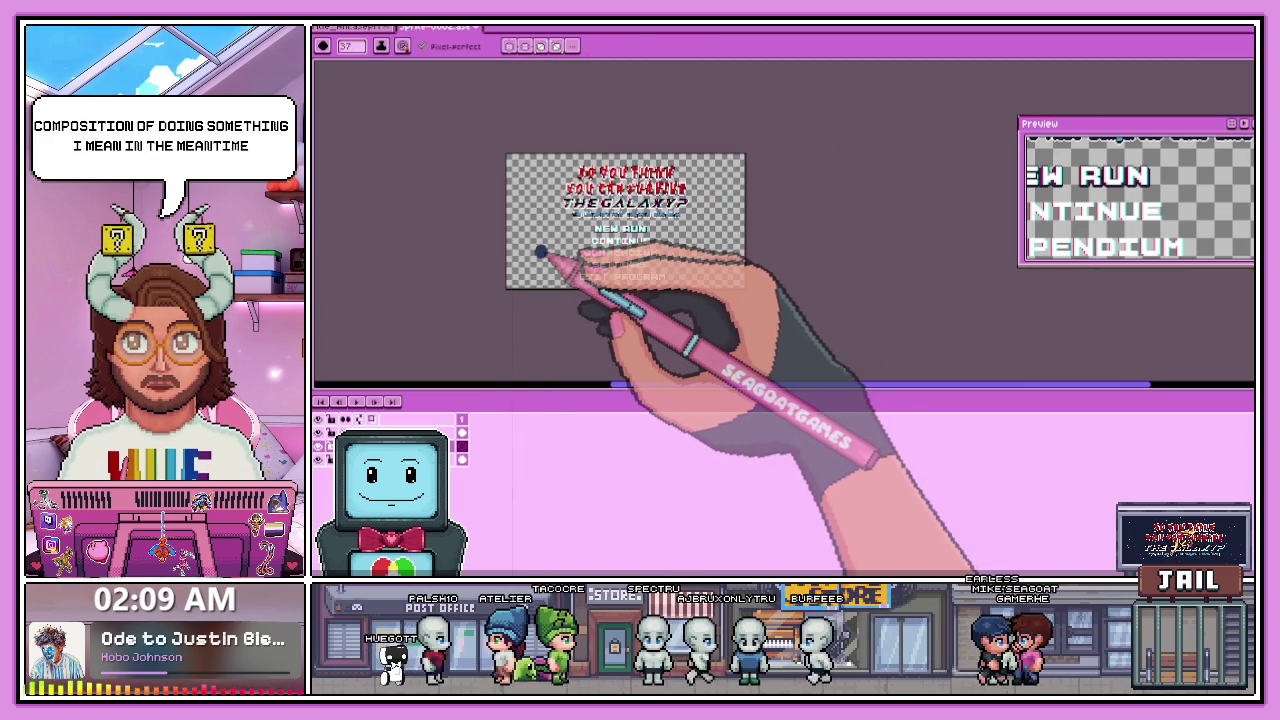
scroll(550, 276, "up", 1)
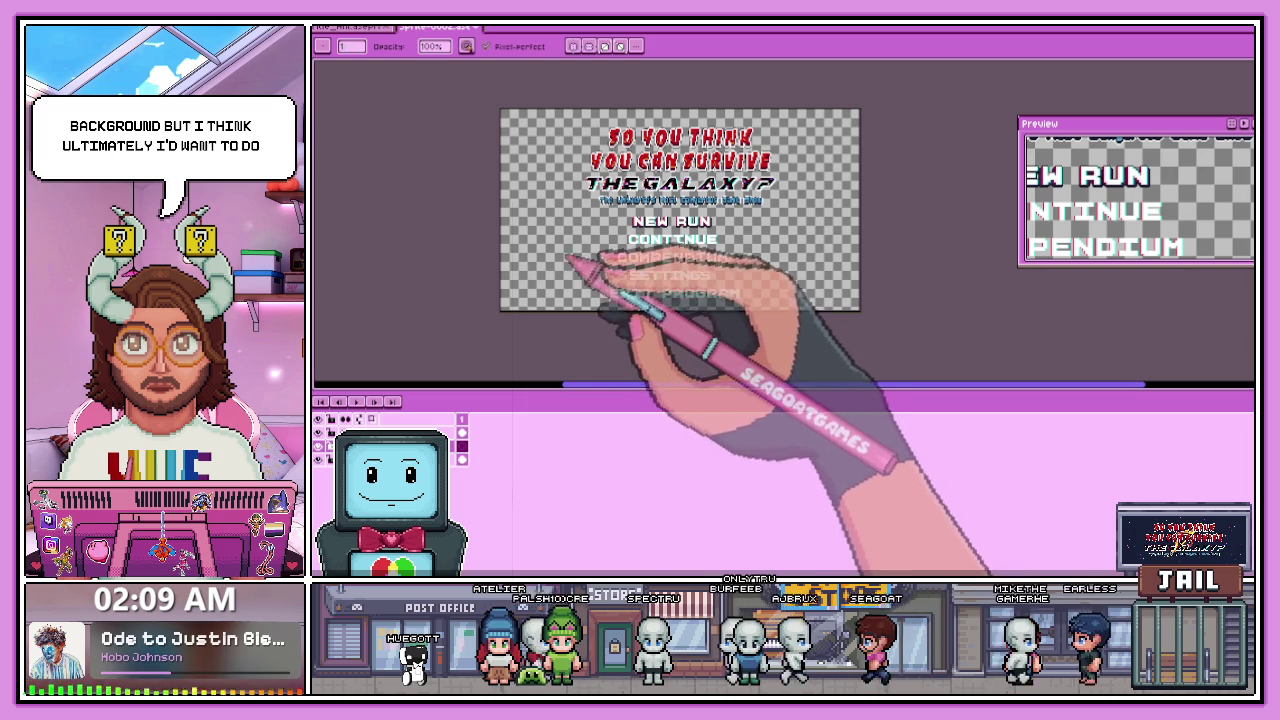
left_click(354, 48)
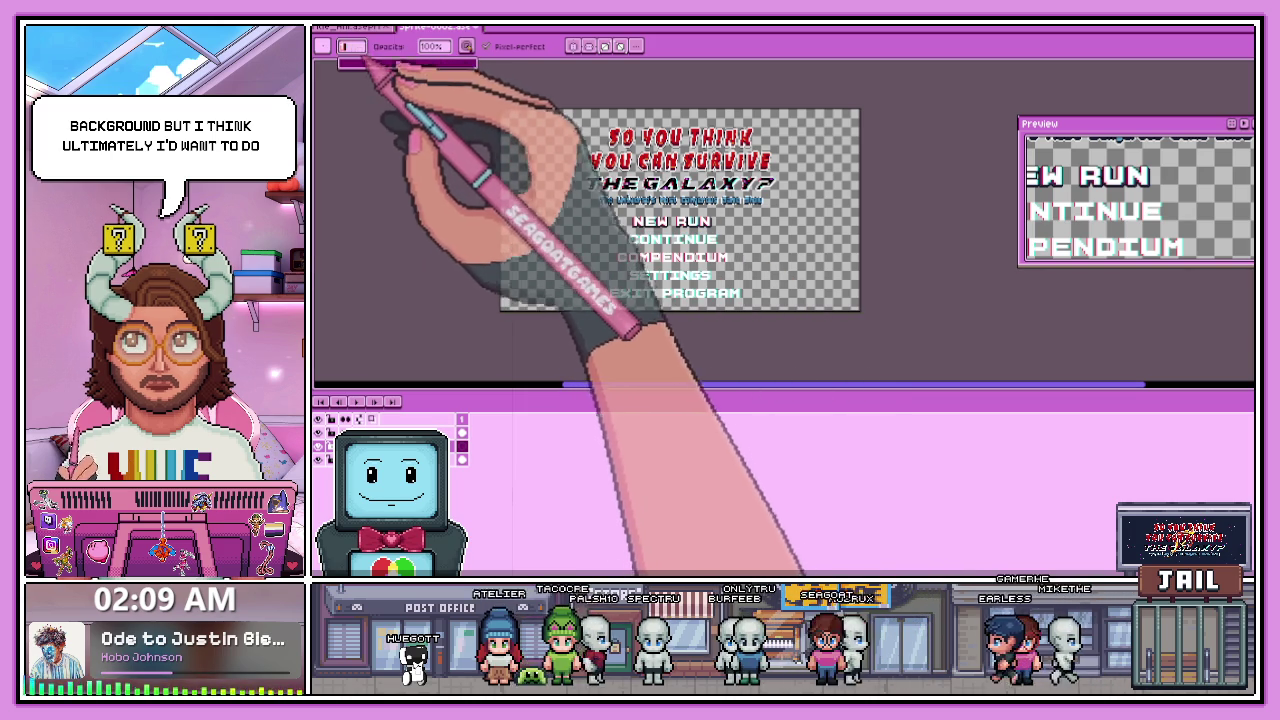
- Set brush size 37 and paint dark blue shapes along the left and right canvas edges
type("37")
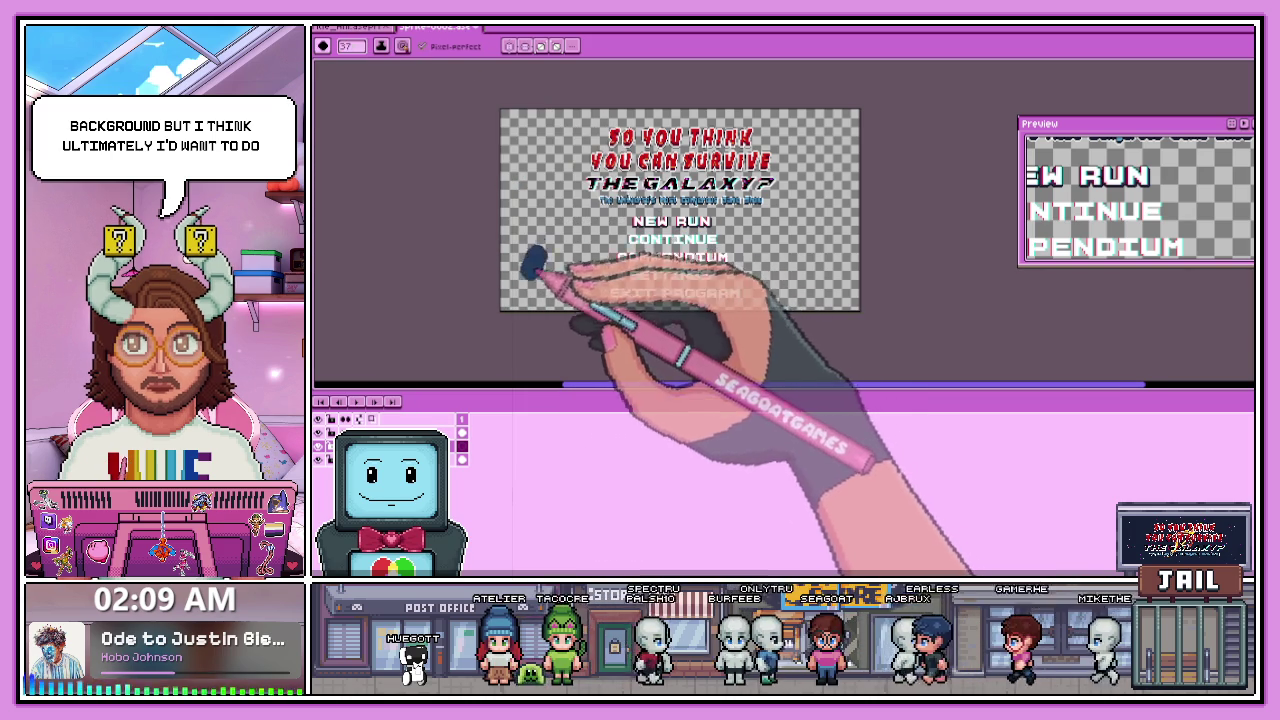
left_click_drag(530, 262, 521, 243)
scroll(515, 250, "up", 1)
scroll(520, 245, "down", 1)
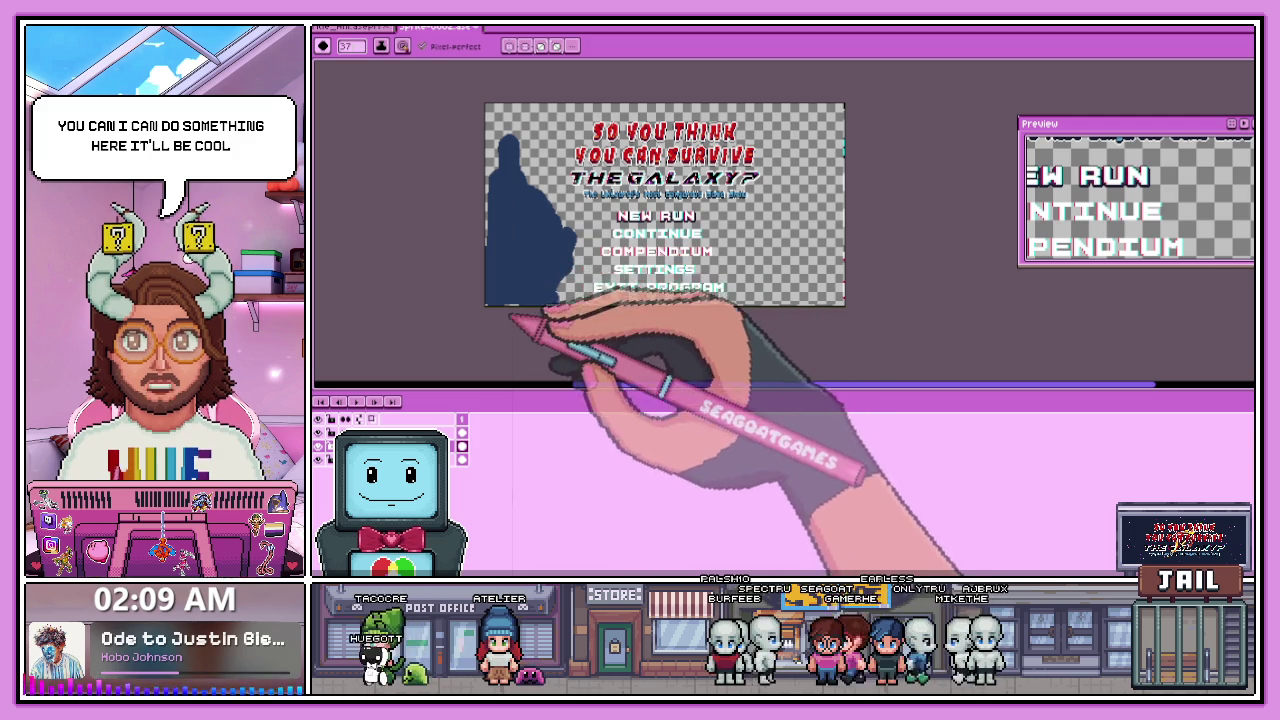
scroll(512, 268, "down", 1)
scroll(521, 192, "up", 1)
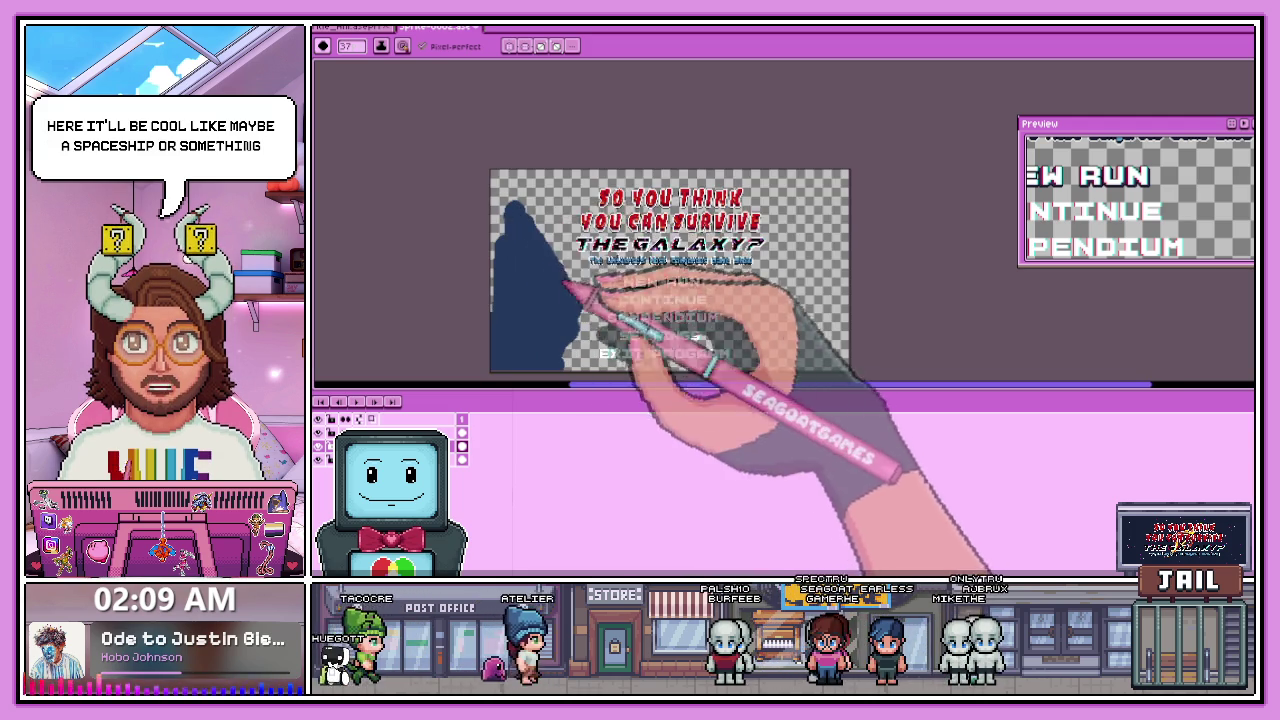
scroll(568, 284, "down", 1)
scroll(666, 286, "up", 1)
scroll(686, 209, "down", 1)
scroll(600, 214, "up", 1)
mouse_move(641, 282)
left_mouse_down()
mouse_move(723, 200)
mouse_move(668, 296)
left_mouse_up()
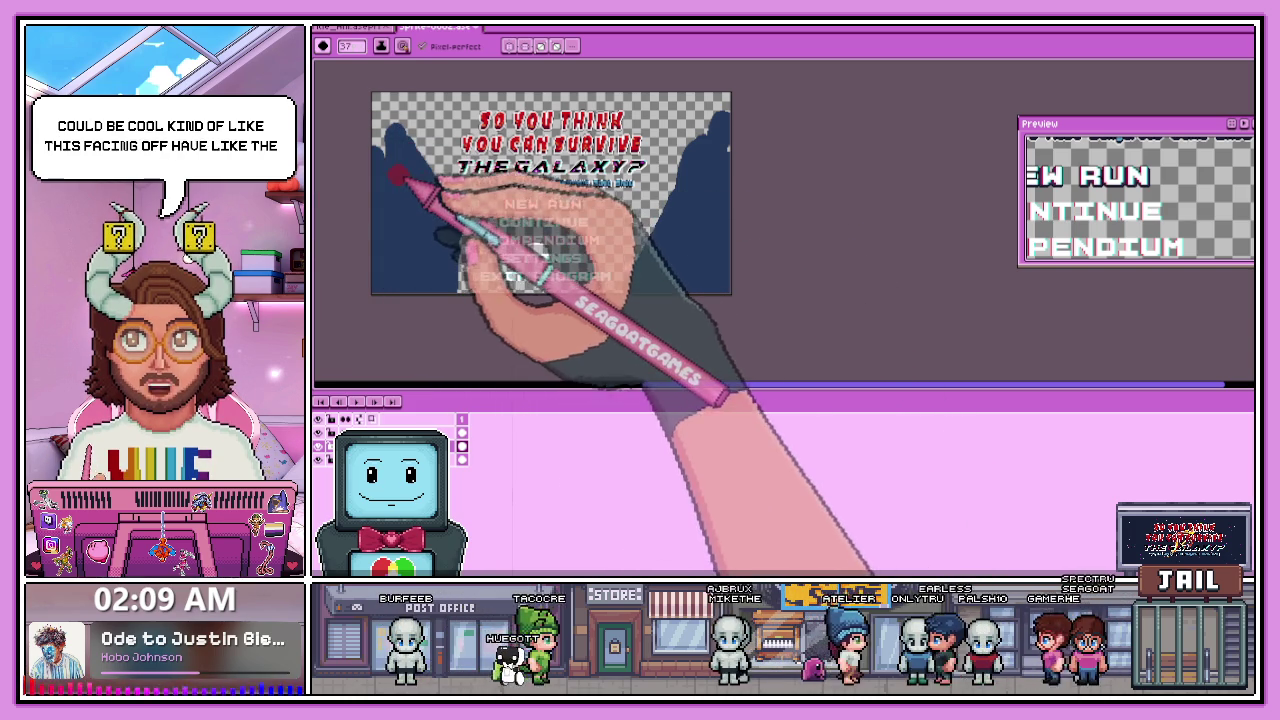
- Paint a red blob inside each of the left and right blue shapes
left_click_drag(392, 185, 410, 245)
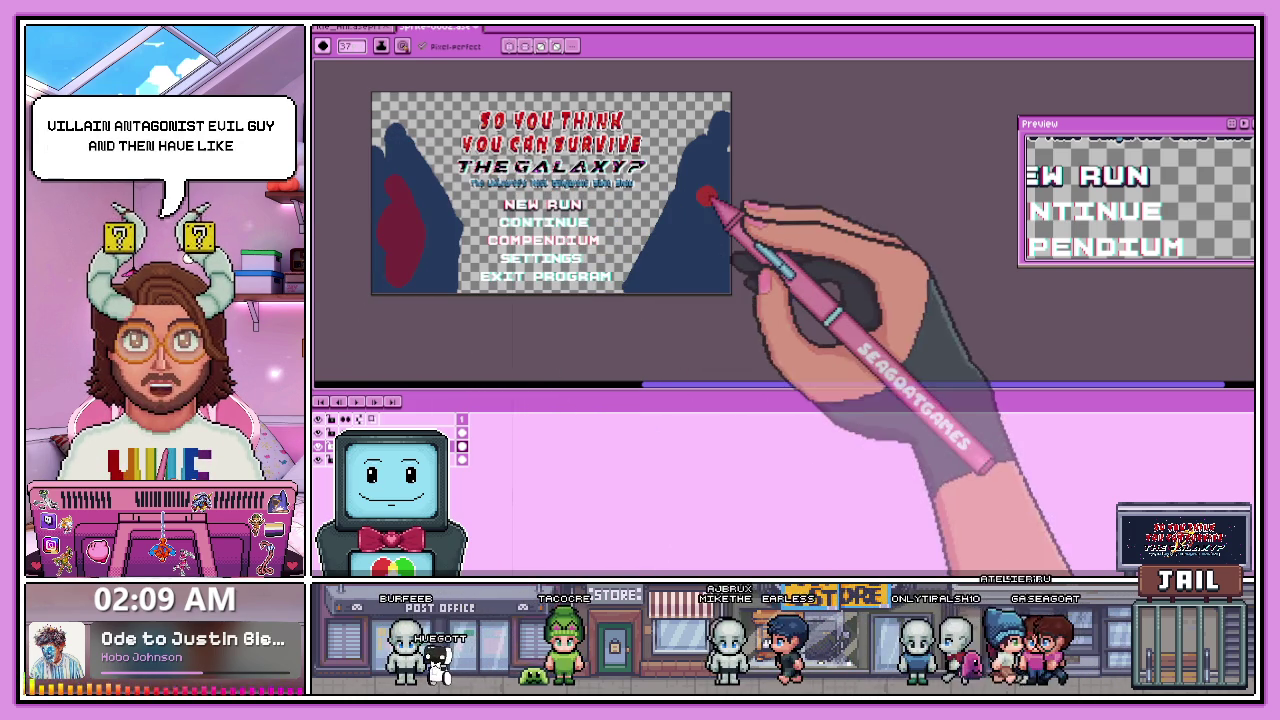
left_click_drag(700, 195, 684, 244)
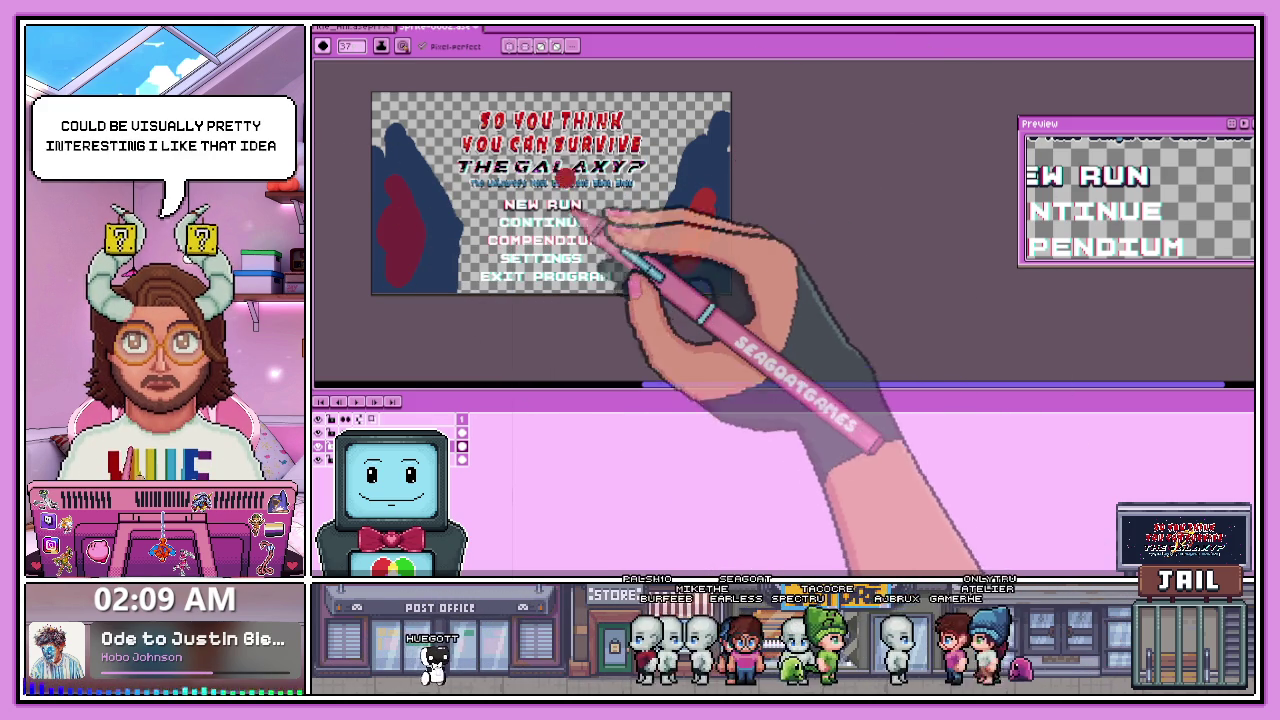
scroll(615, 240, "down", 1)
scroll(590, 205, "up", 1)
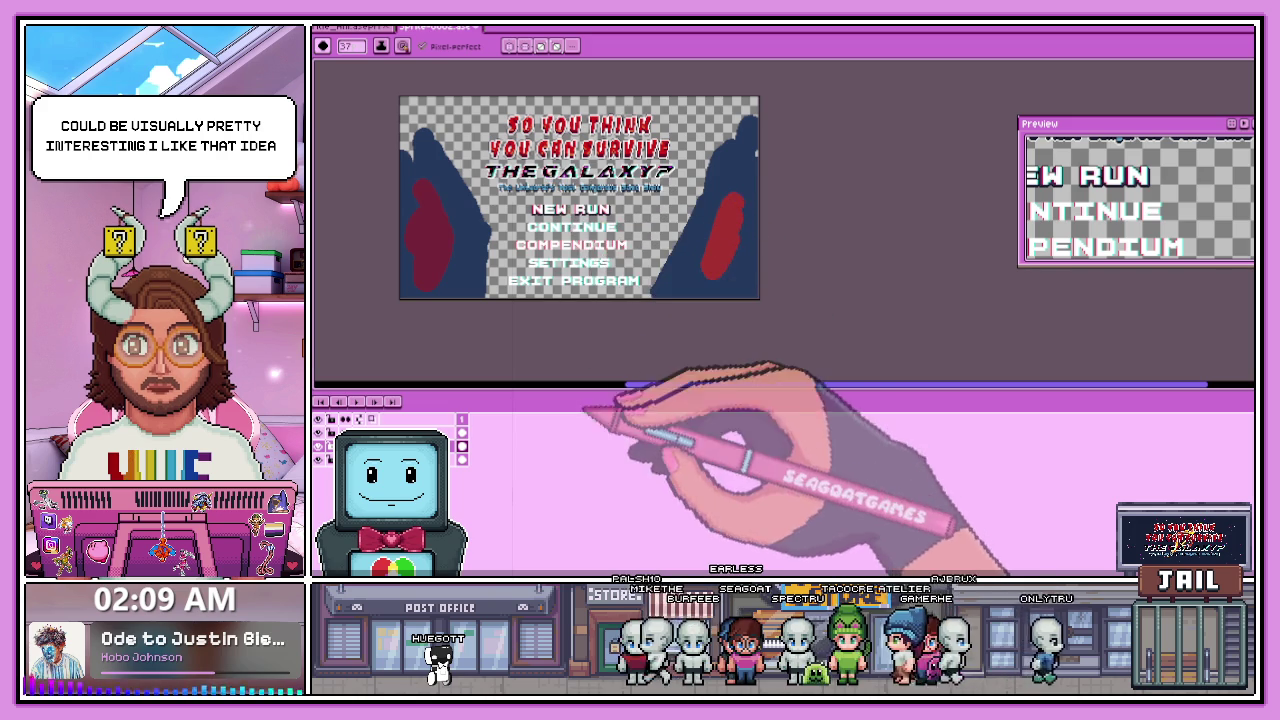
scroll(583, 250, "down", 1)
scroll(572, 225, "up", 1)
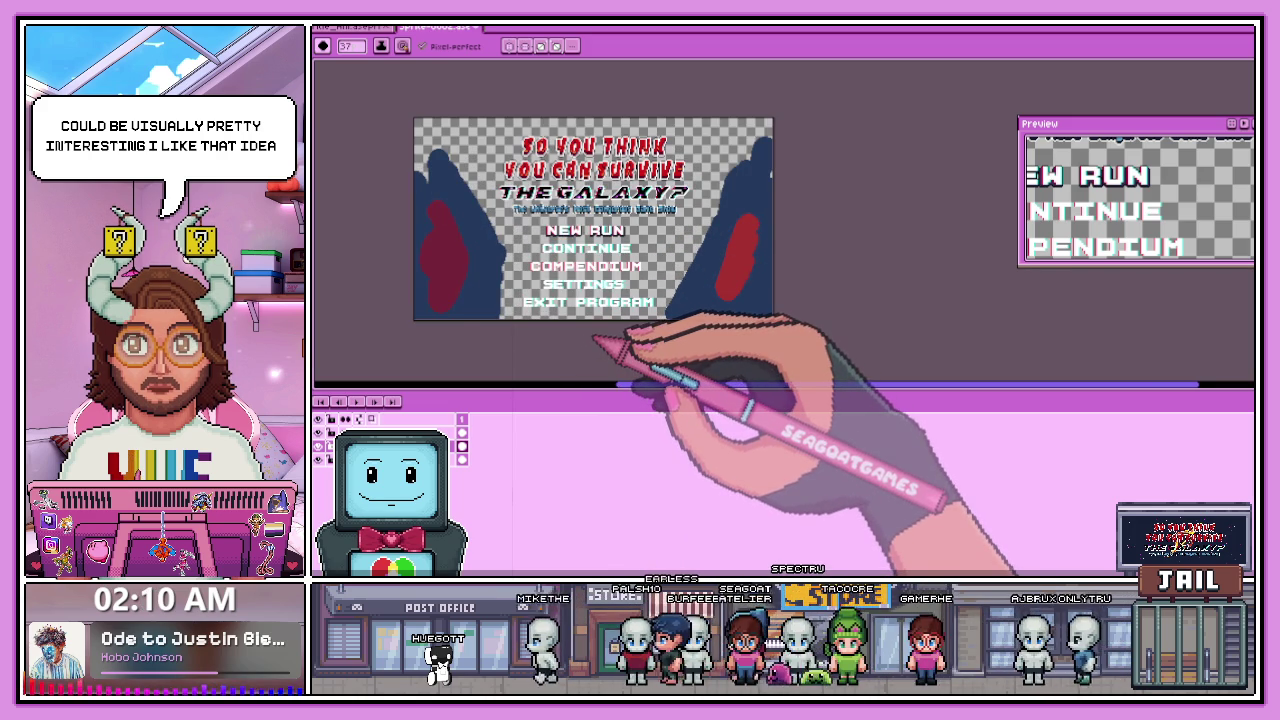
scroll(591, 343, "down", 1)
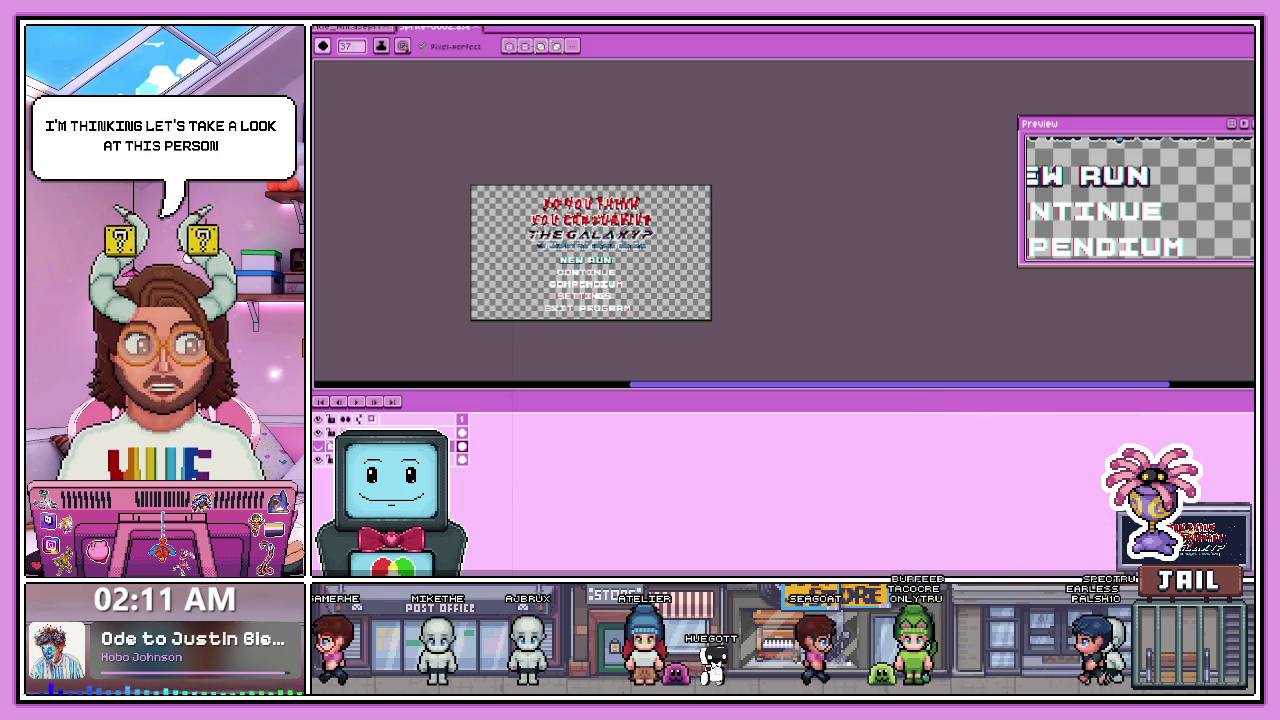
- Switch from Aseprite to the Twitch browser window
key("alt+Tab")
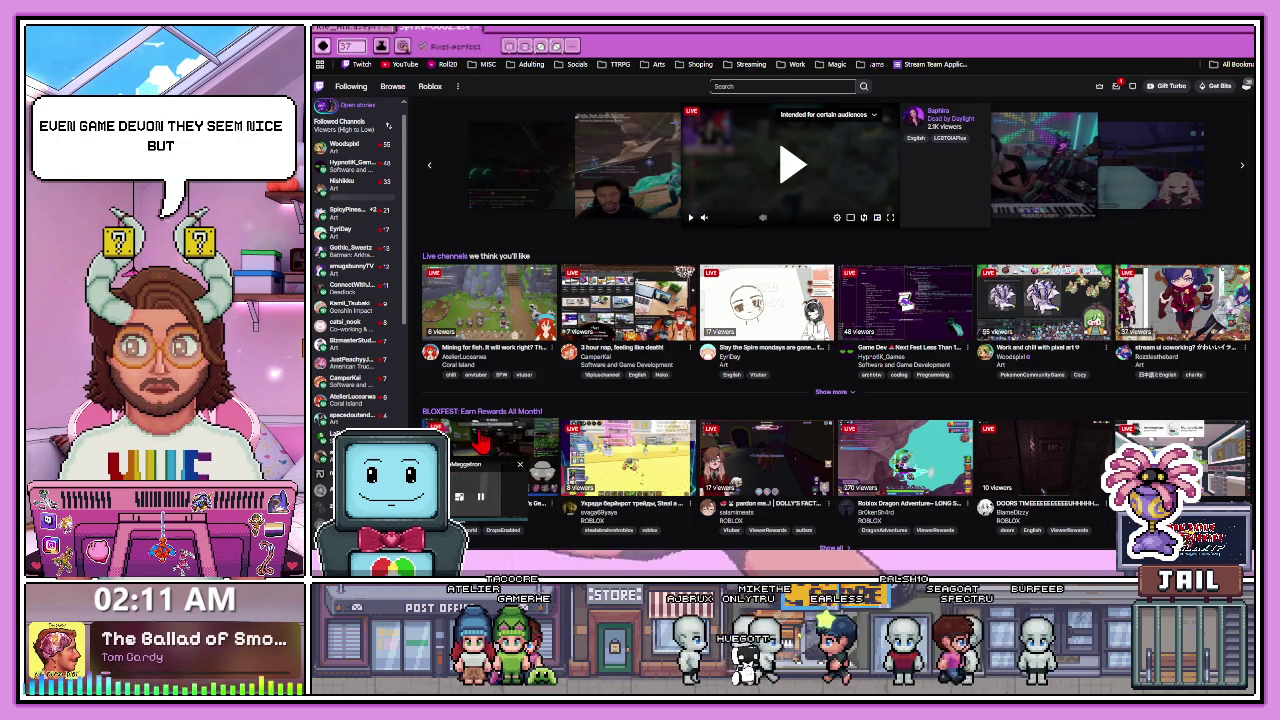
- Close the mini player, browse Software and Game Development streams, and open the Steam Next Fest stream
left_click(520, 466)
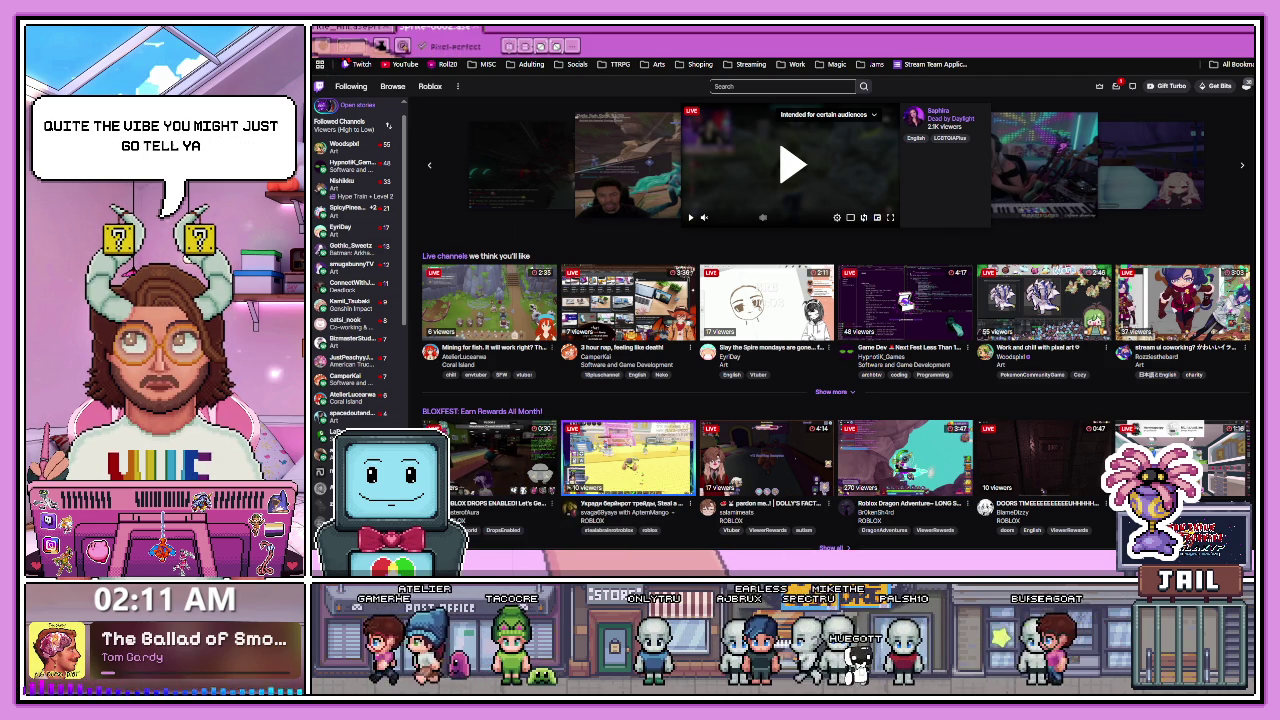
left_click(620, 362)
scroll(735, 350, "down", 5)
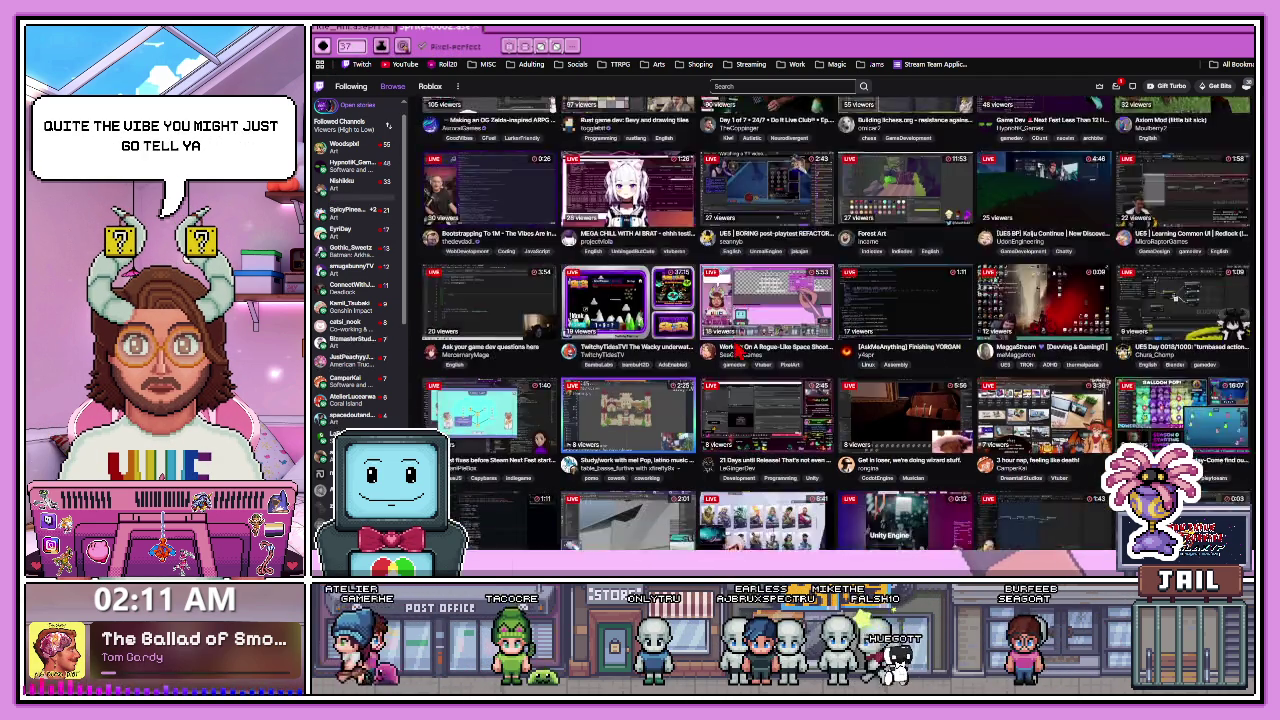
scroll(950, 355, "up", 1)
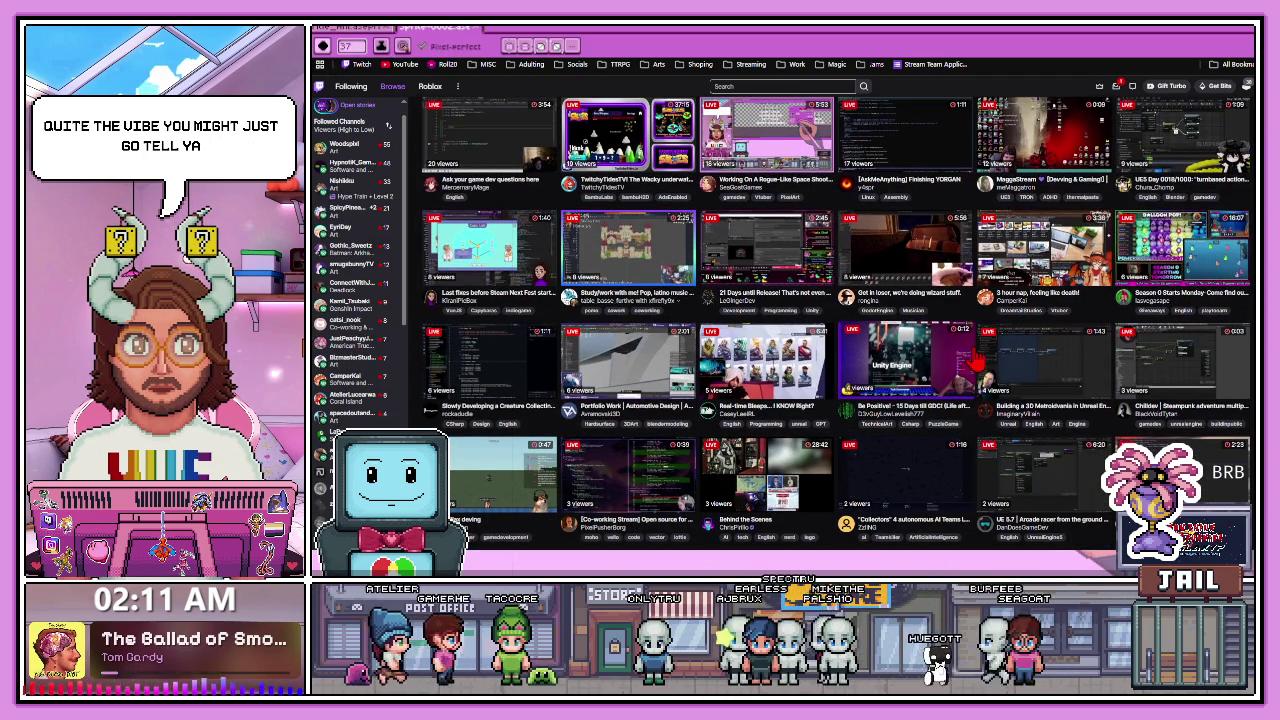
scroll(860, 355, "up", 3)
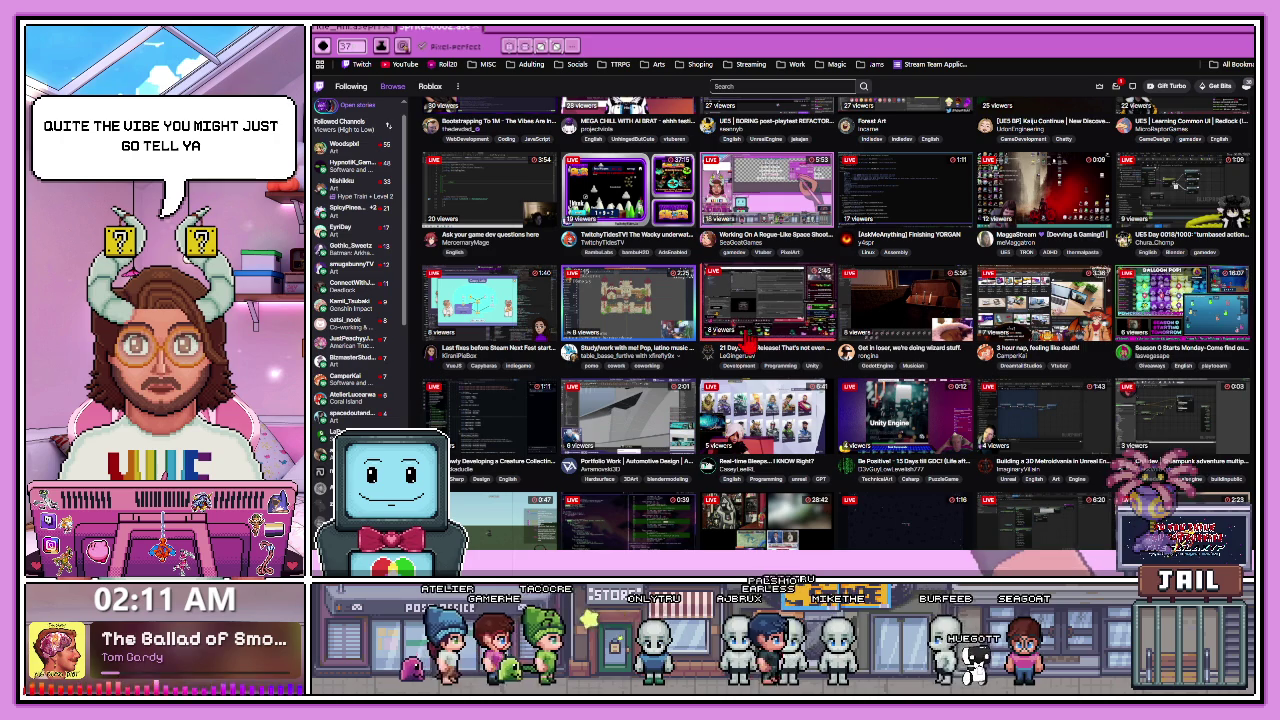
left_click(550, 325)
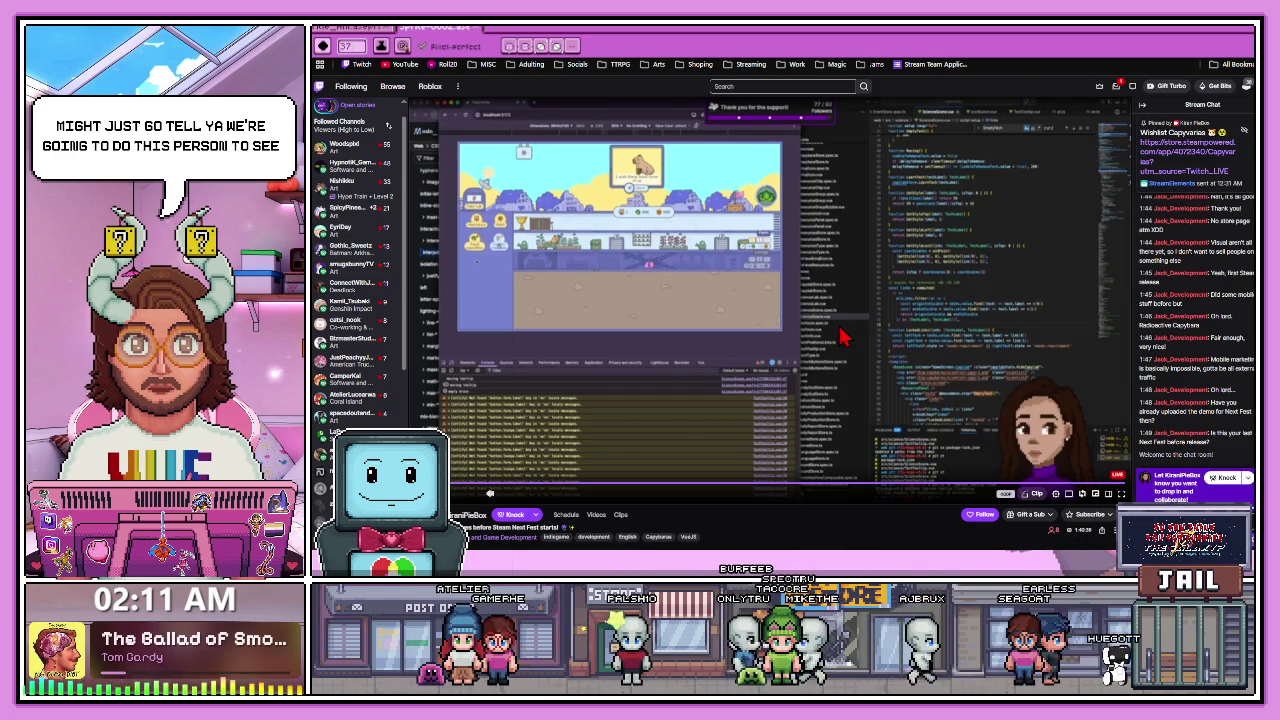
- Scroll down the Steam Next Fest game-dev channel page while the stream plays
scroll(646, 426, "down", 1)
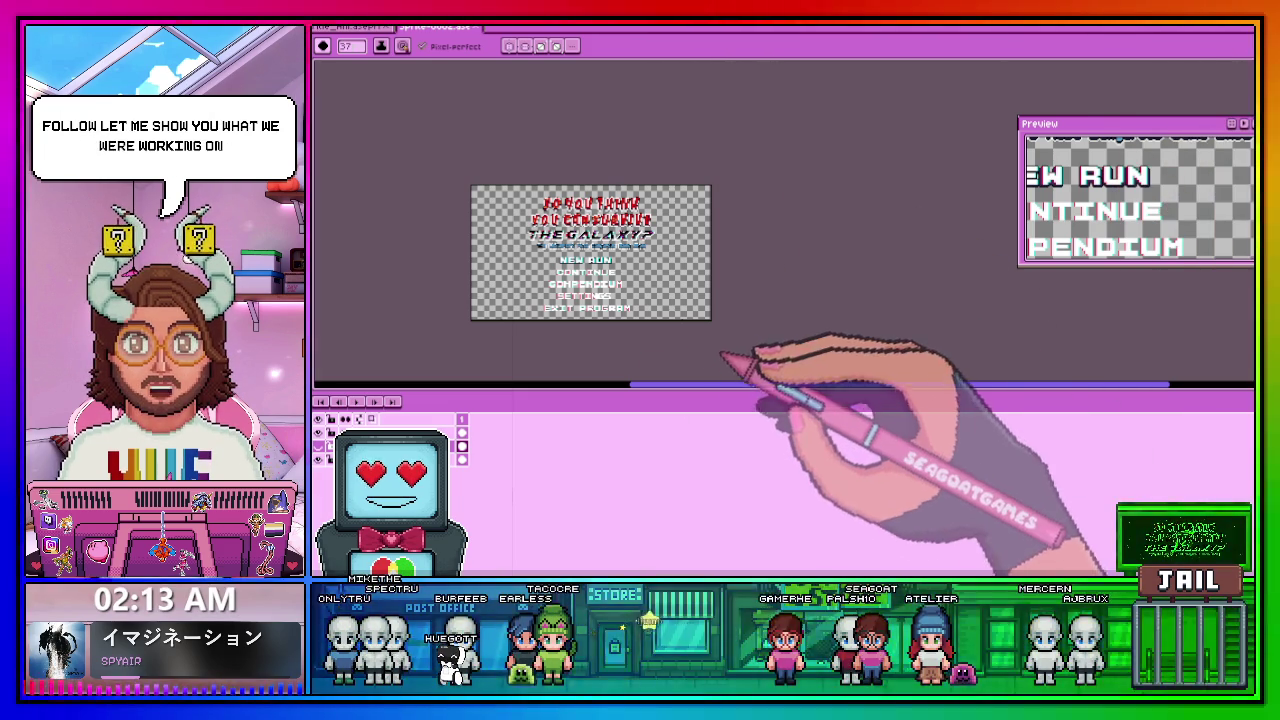
- Shrink the timeline to give the canvas more room
left_click_drag(700, 388, 700, 450)
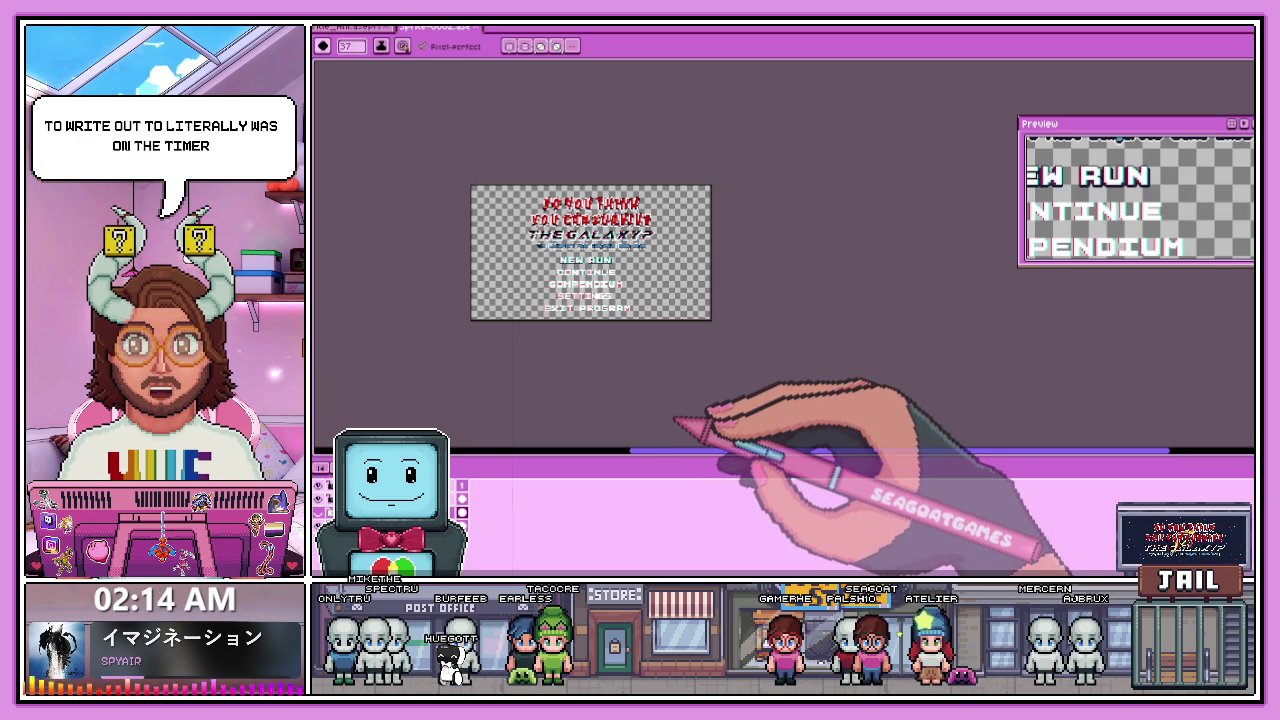
scroll(580, 250, "up", 1)
scroll(585, 257, "up", 2)
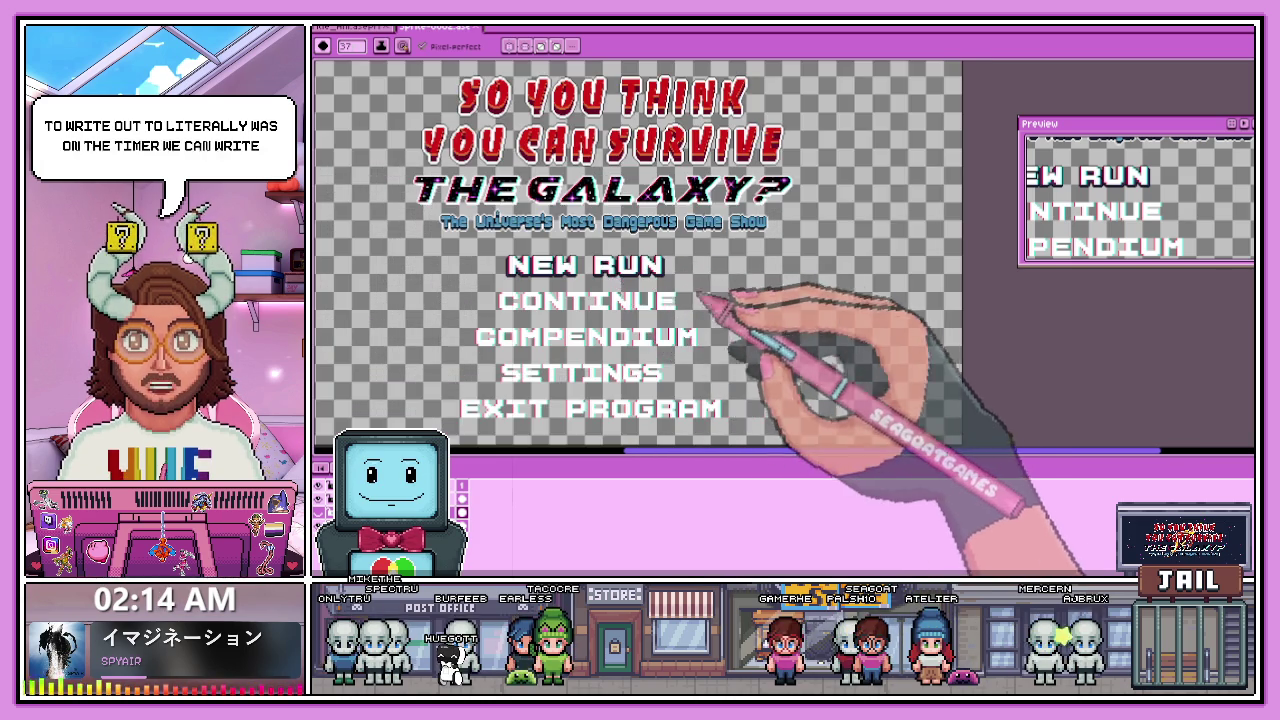
scroll(700, 297, "down", 2)
scroll(694, 329, "up", 2)
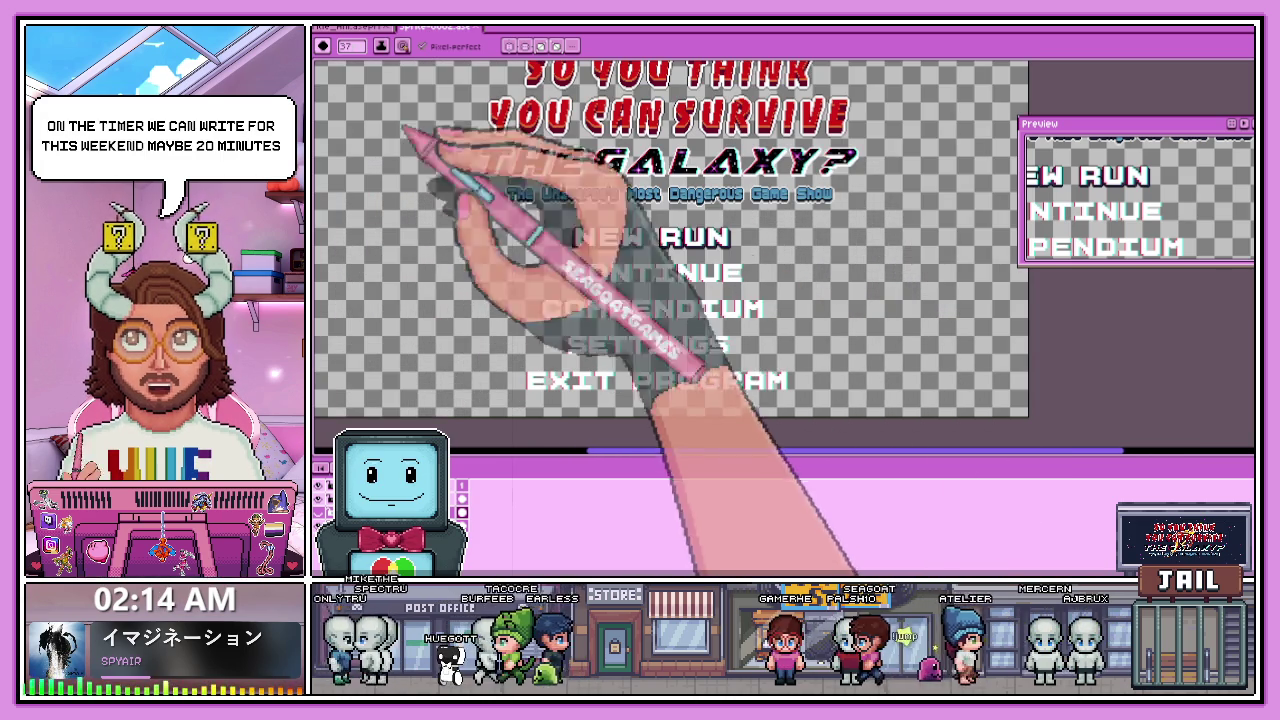
- Switch to the animated title sprite, jump to its empty first frame, and reduce the brush size
left_click(350, 27)
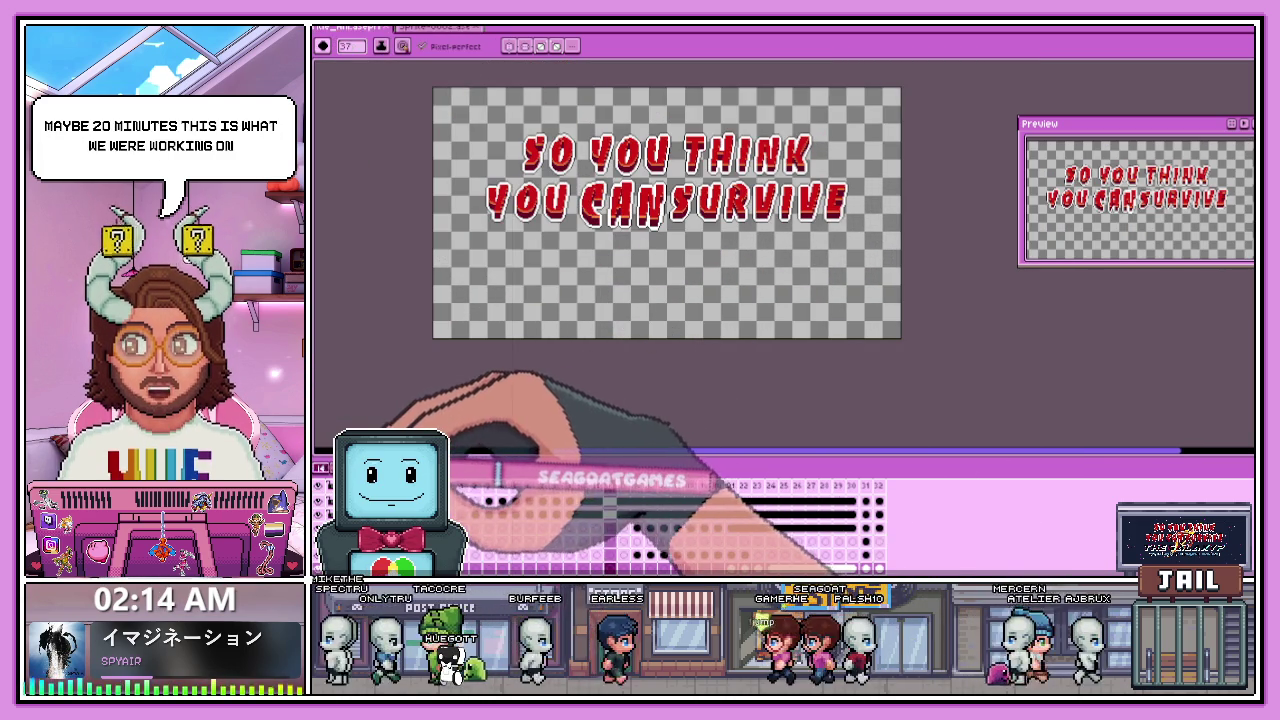
key("Home")
scroll(651, 234, "down", 2)
scroll(600, 340, "up", 2)
key("minus")
key("minus")
key("minus")
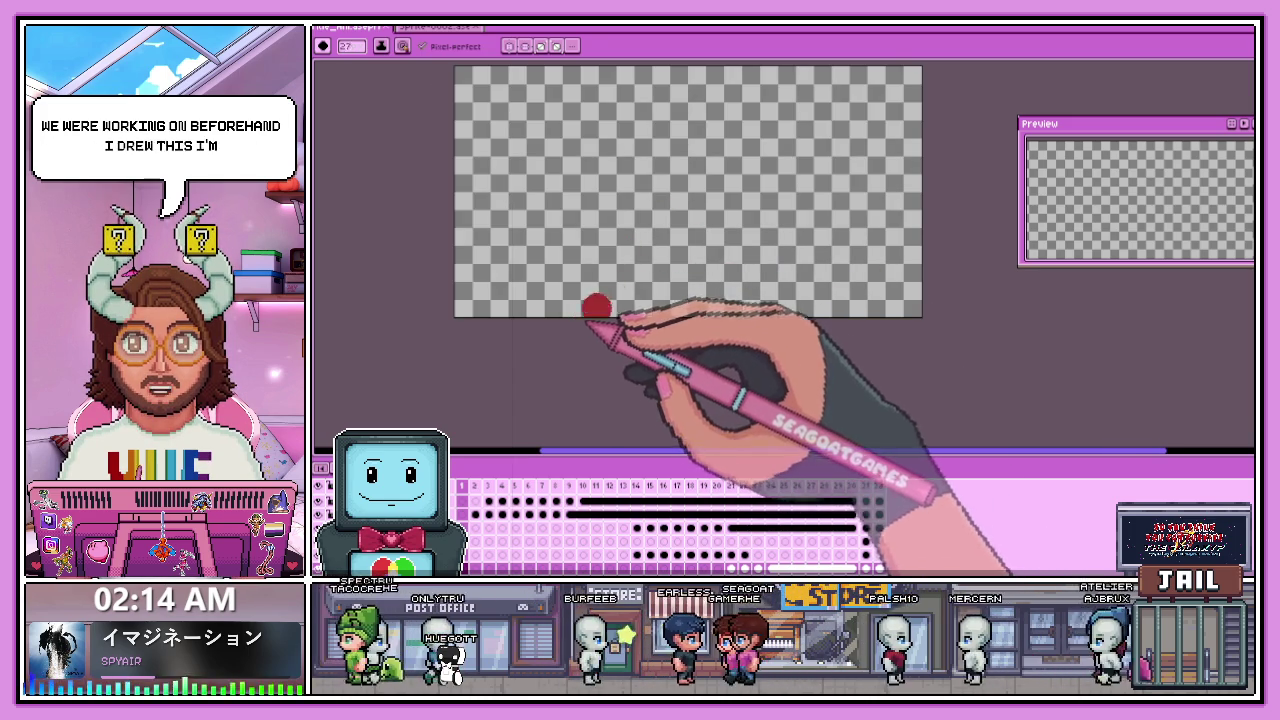
scroll(614, 257, "down", 3)
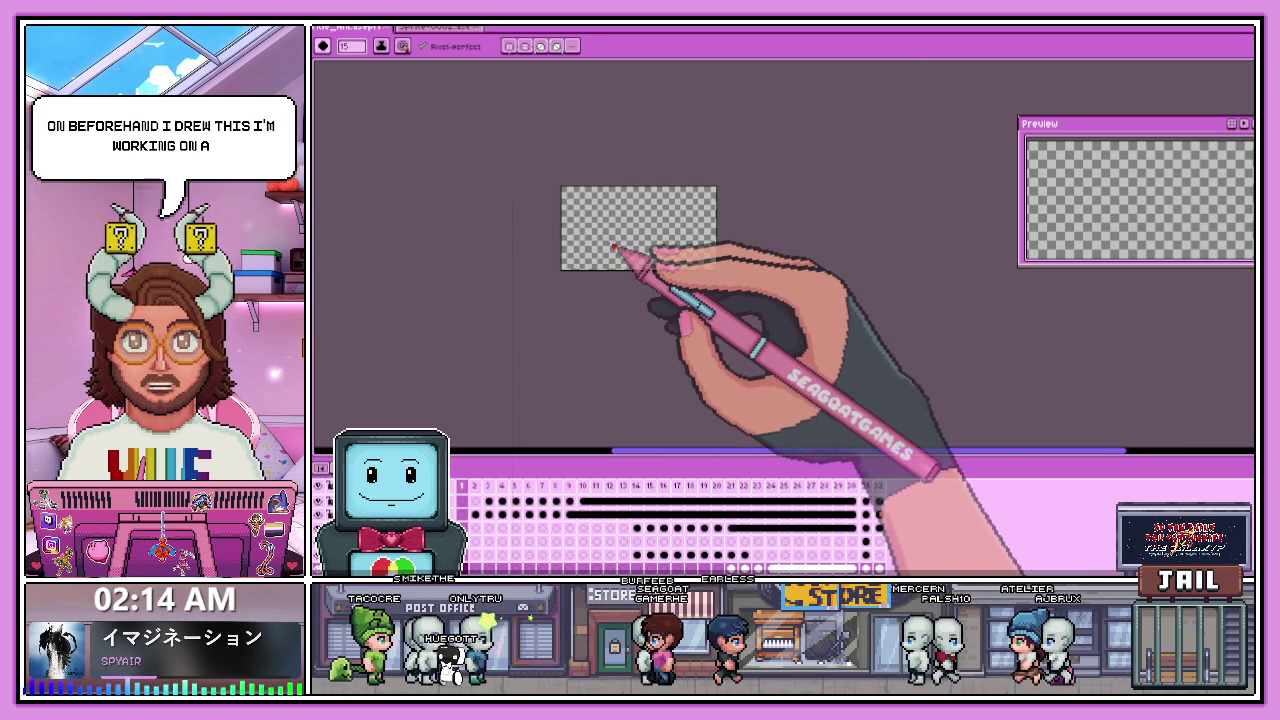
- Enlarge the timeline, play the logo text animation, then switch to the title-menu sprite
left_click_drag(620, 452, 620, 374)
scroll(652, 265, "up", 1)
scroll(638, 172, "up", 1)
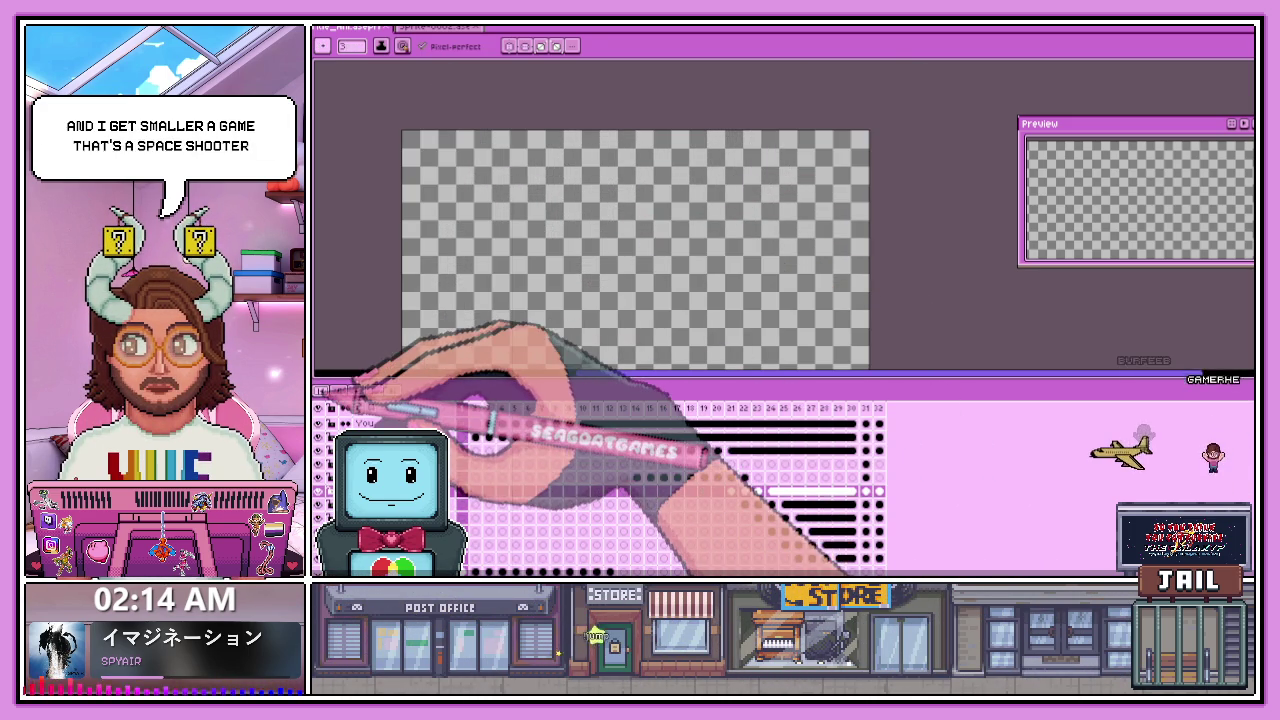
scroll(582, 300, "down", 2)
scroll(590, 314, "up", 2)
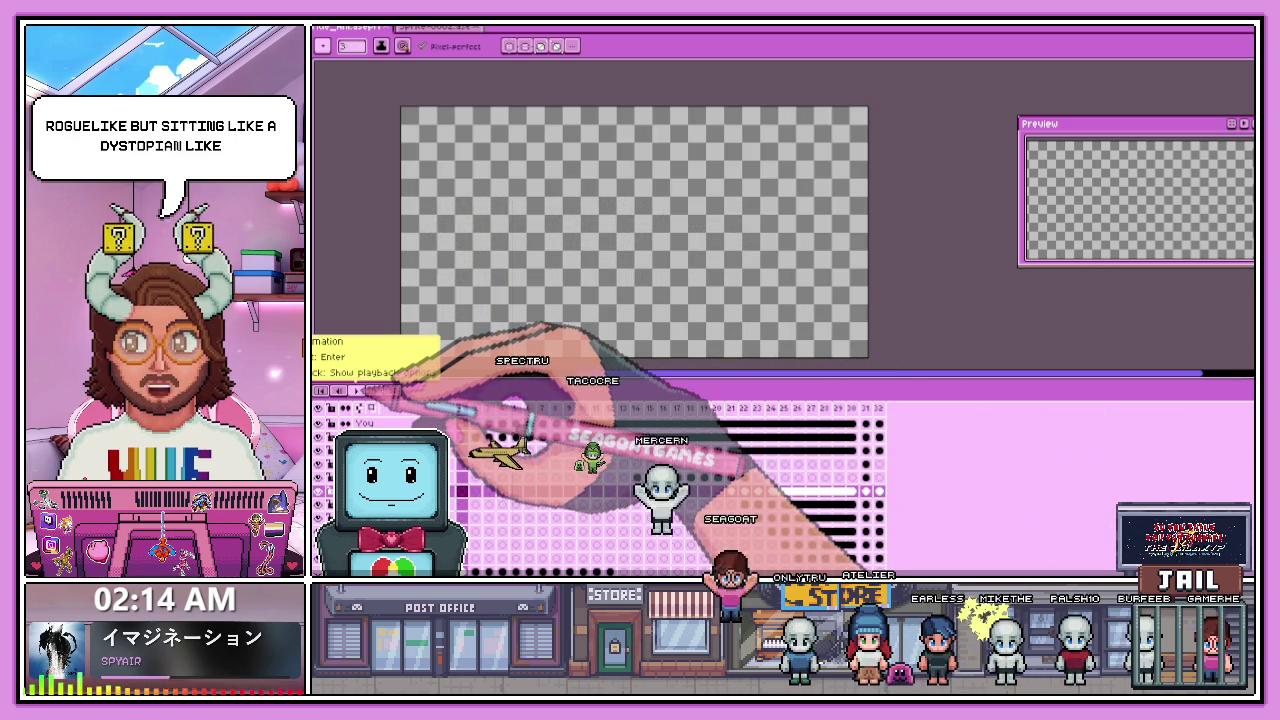
left_click(357, 390)
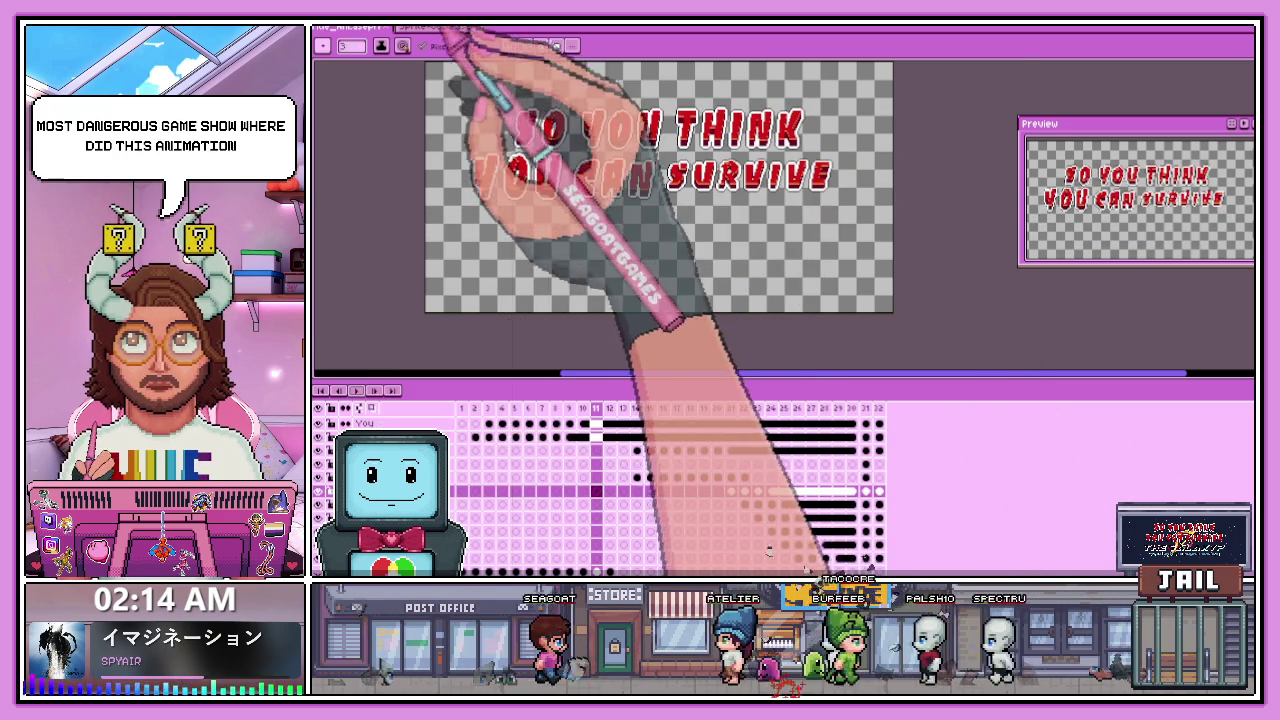
key("ctrl+Tab")
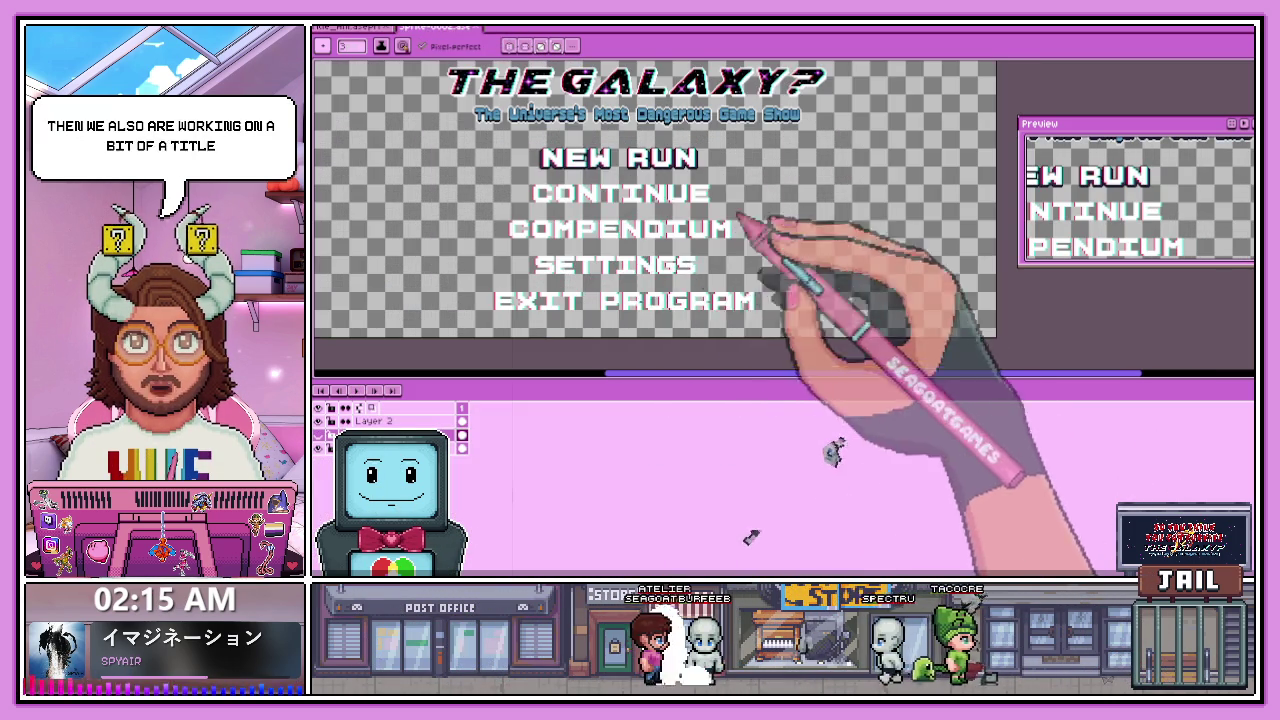
- Zoom the canvas to fit the title screen, then type 'Theme' into the MuseScore score title
scroll(785, 524, "down", 3)
scroll(808, 543, "up", 1)
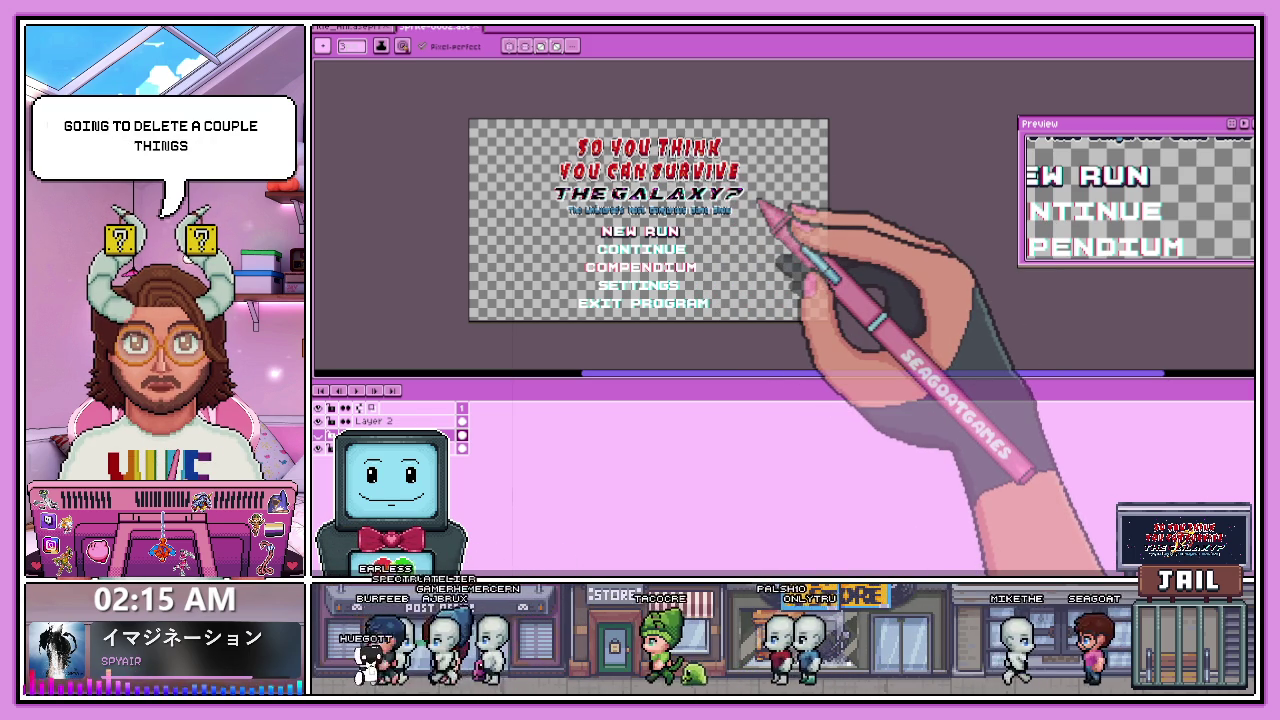
type("Theme")
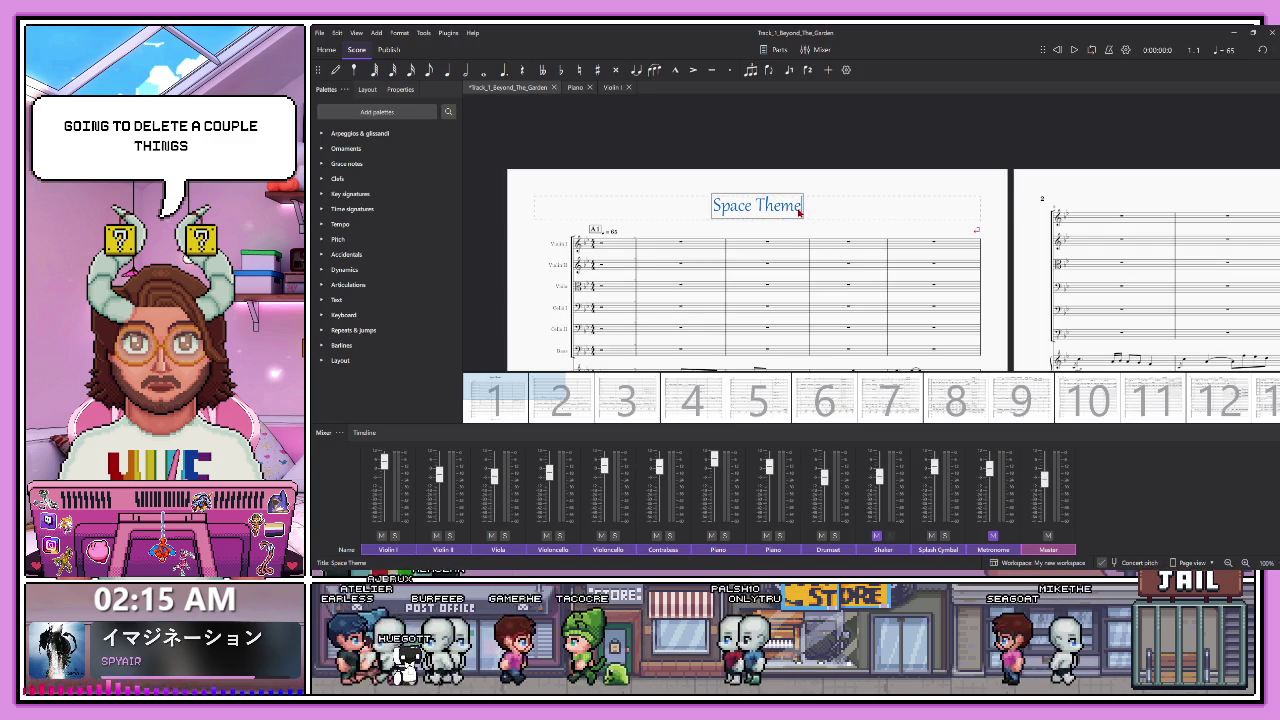
- Finish the Space Theme title, then resize panels to enlarge the score view and page thumbnails
key("Escape")
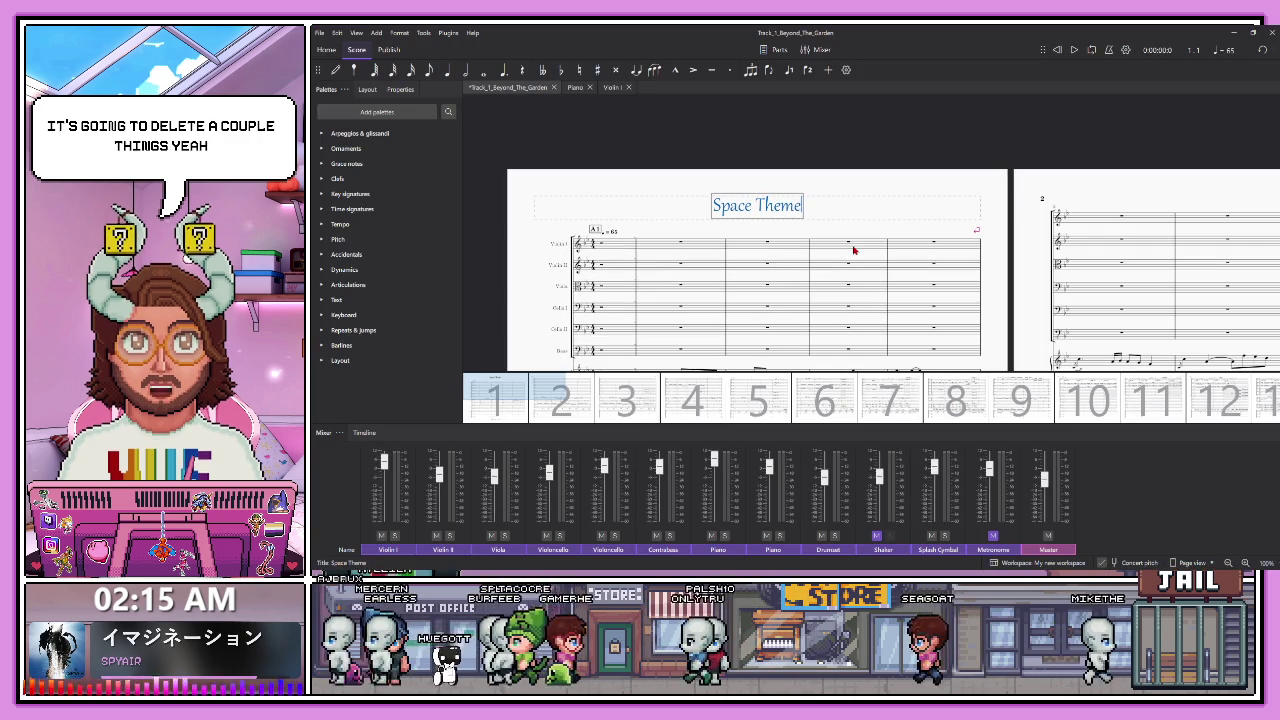
key("Escape")
scroll(885, 205, "down", 1)
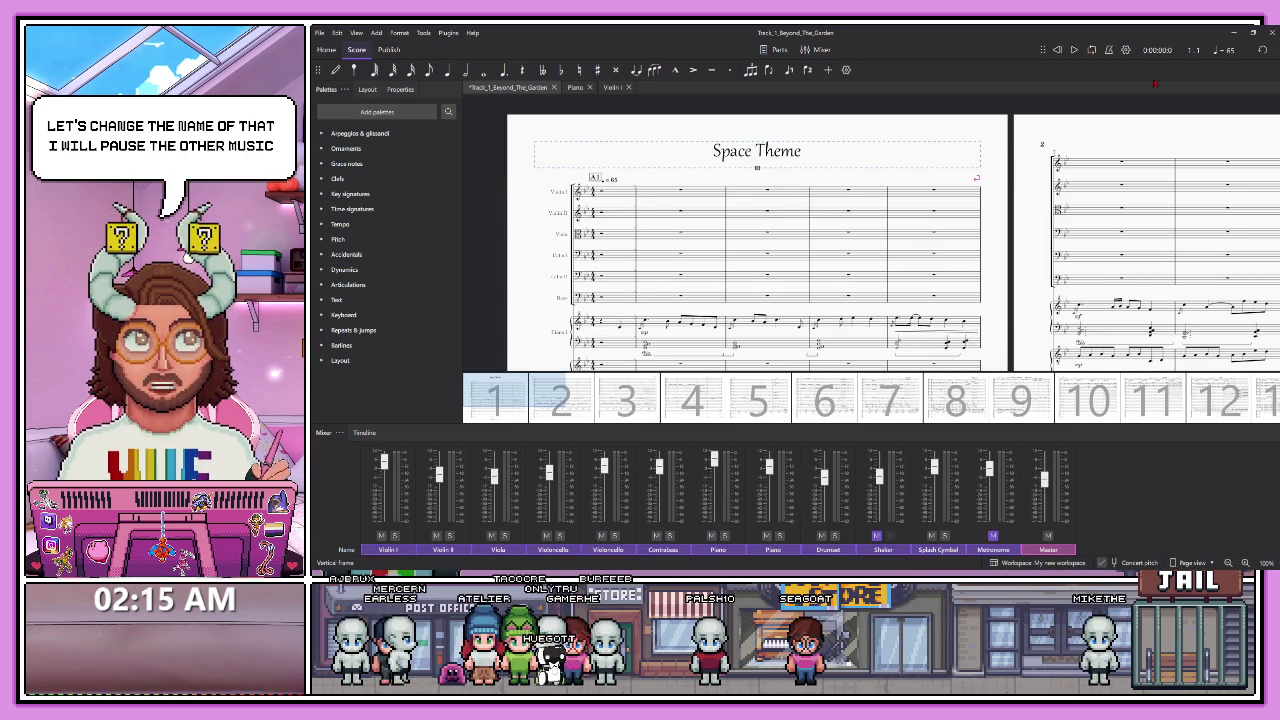
scroll(775, 240, "down", 2)
left_click_drag(779, 421, 817, 420)
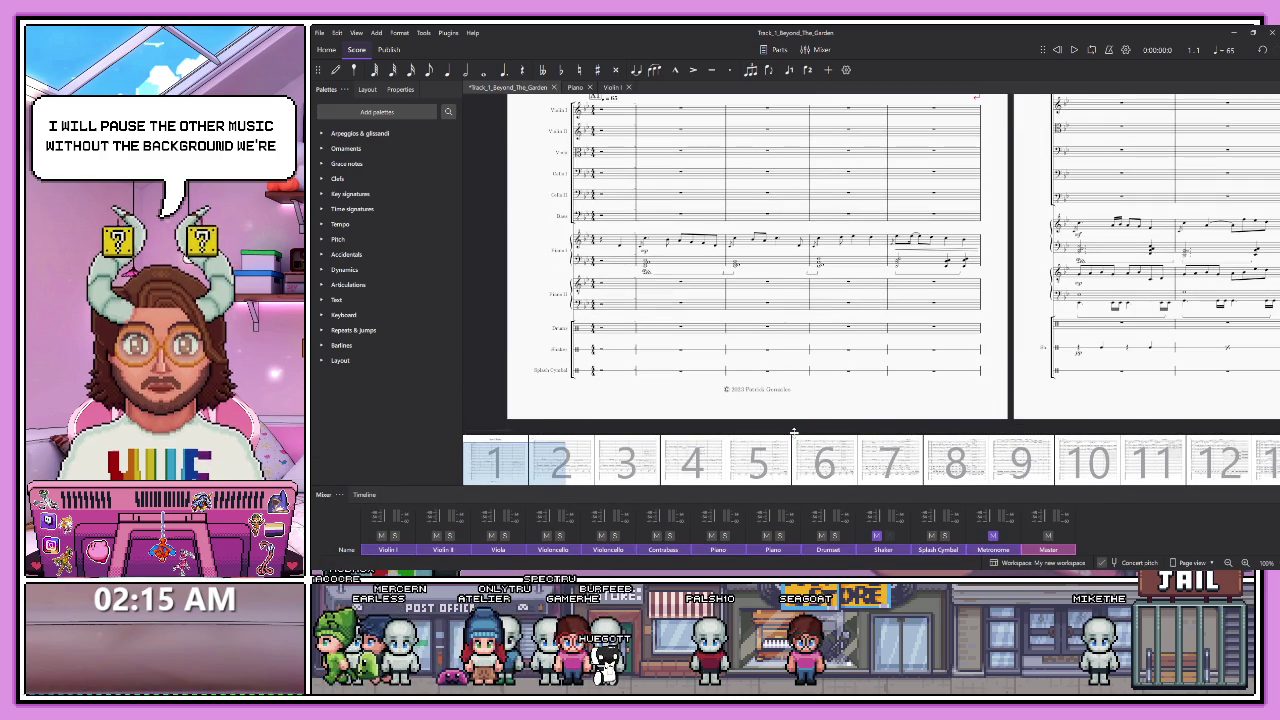
left_click_drag(794, 432, 796, 383)
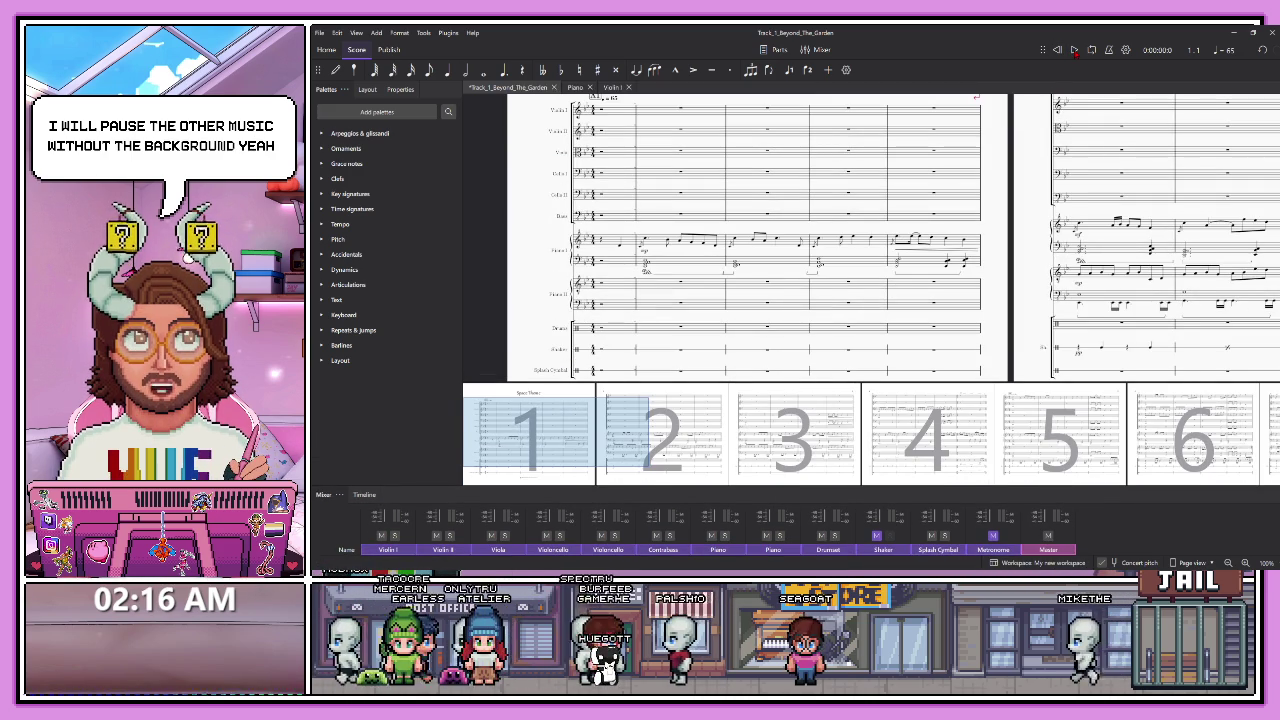
- Play back the Space Theme score, then expand the Mixer to reveal the pan knobs
left_click(1074, 50)
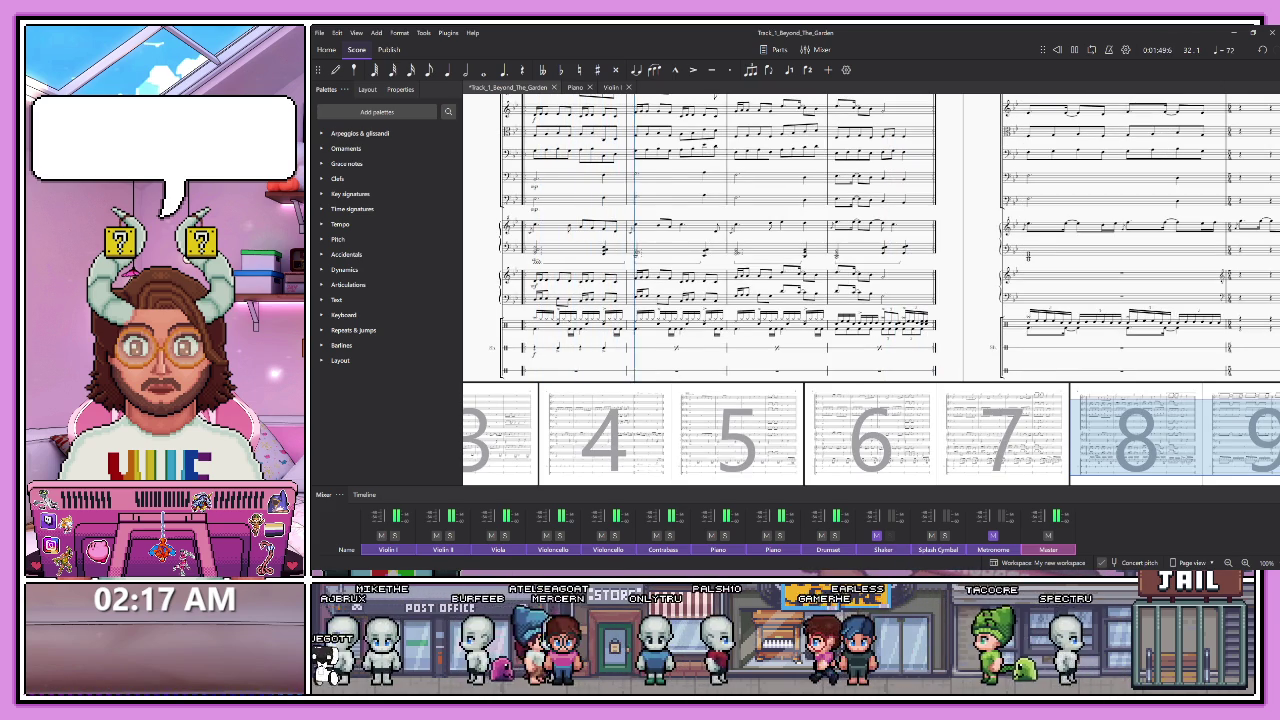
left_click_drag(768, 489, 768, 399)
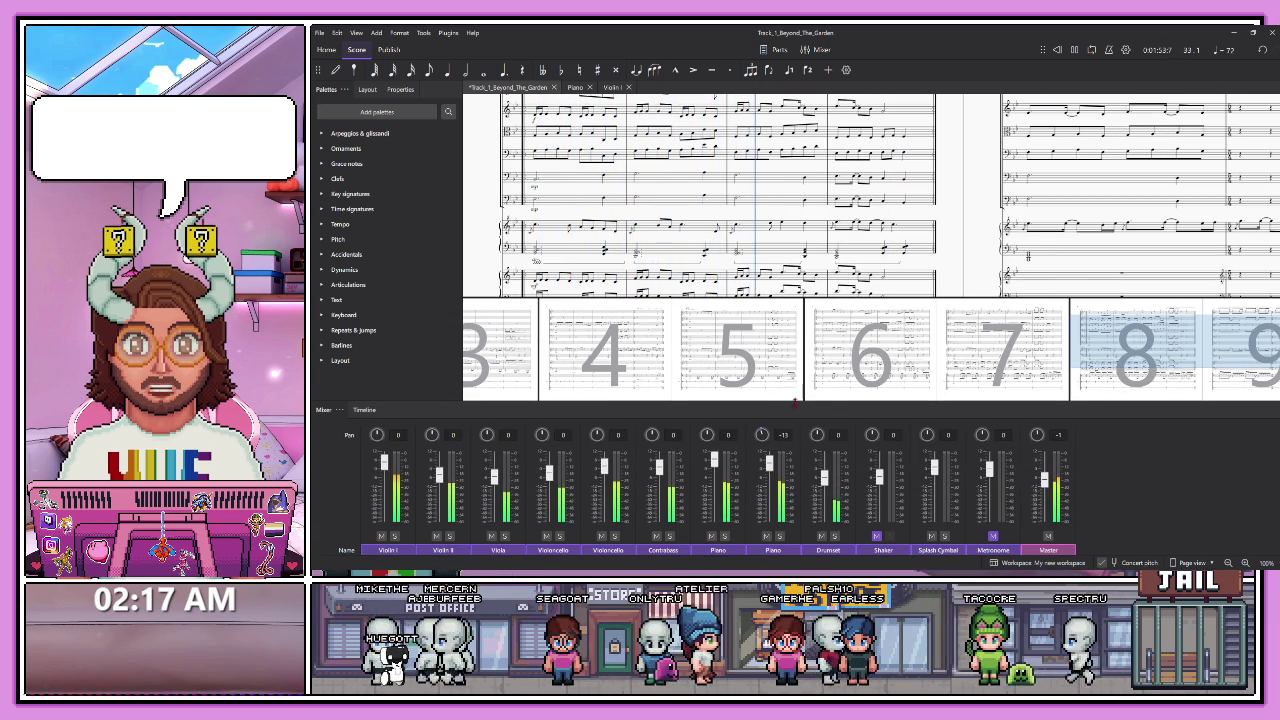
- Shrink the Mixer to faders, pause playback, and move the Navigator view to pages 9–10
left_click_drag(785, 403, 797, 437)
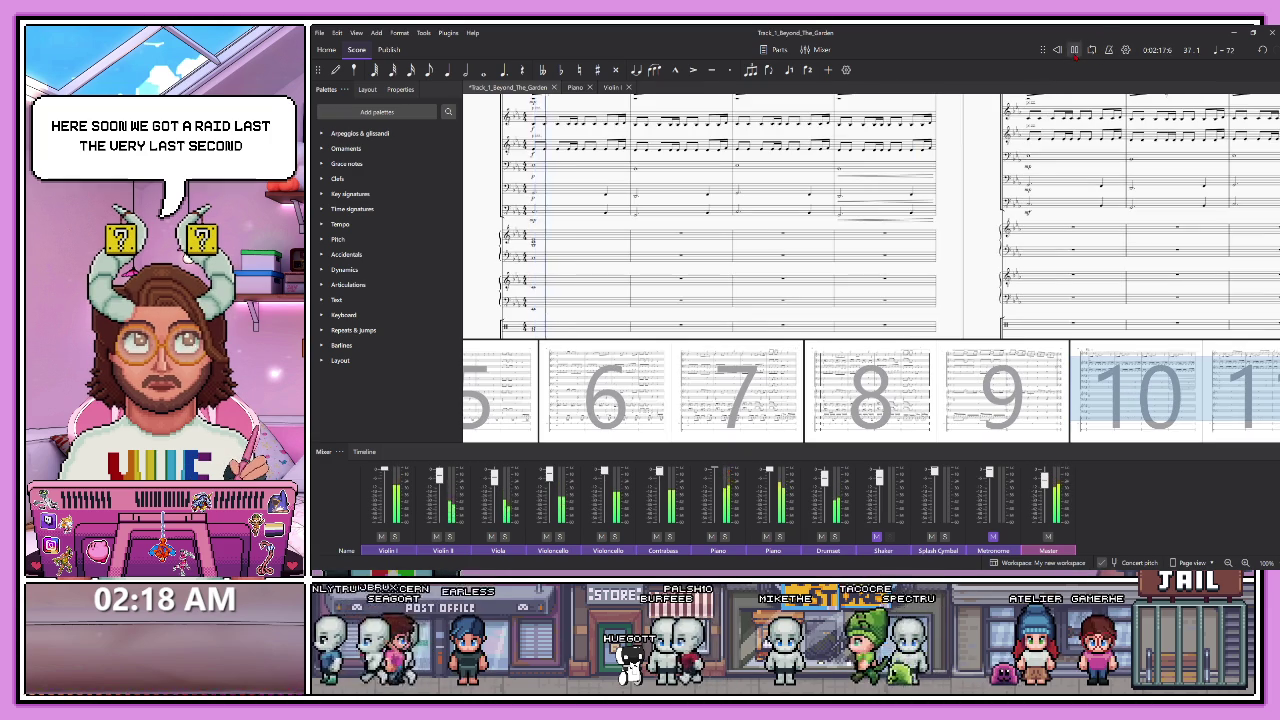
left_click(1074, 50)
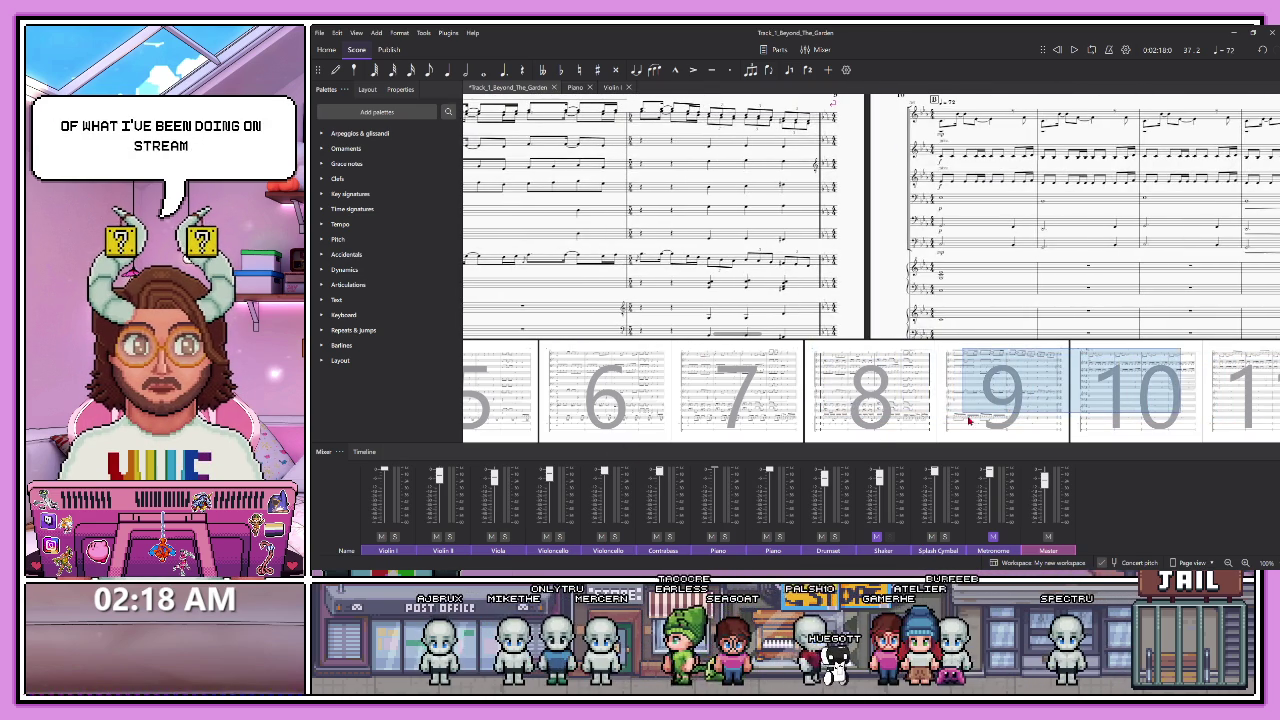
left_click_drag(1113, 420, 1003, 420)
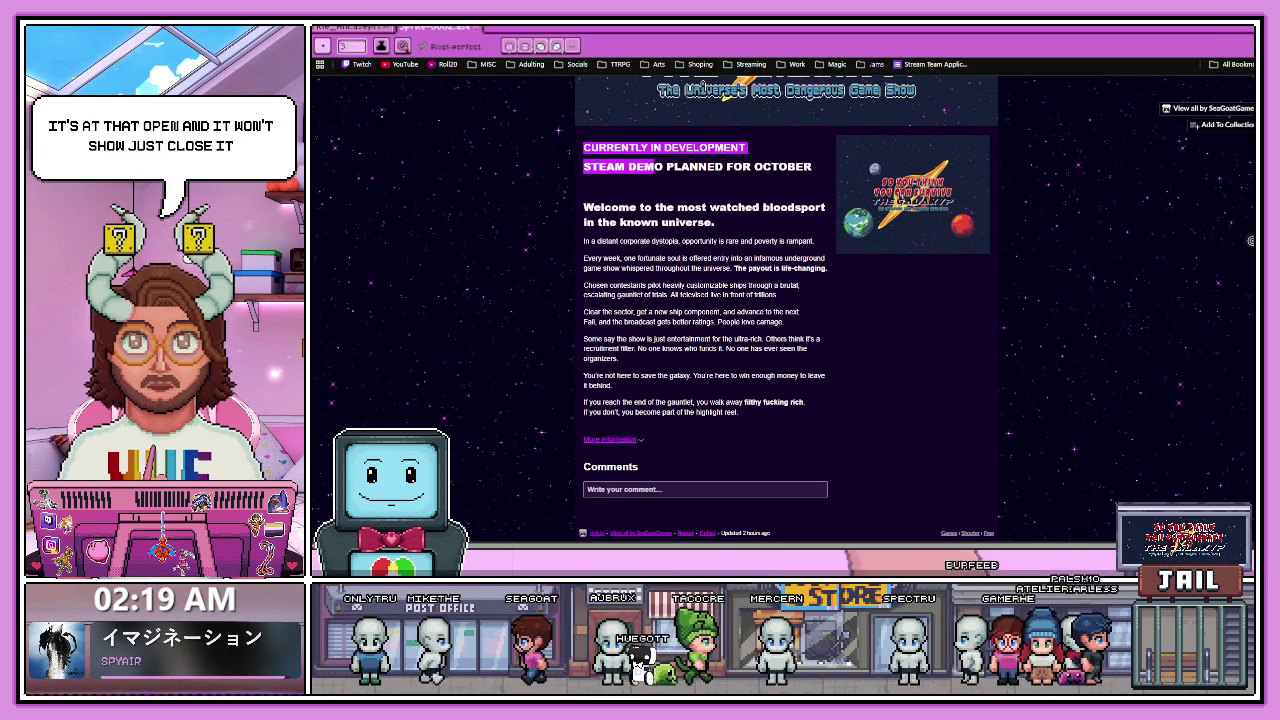
- Read through the itch.io development status and description, then move to the Twitch channel page
left_click_drag(582, 142, 790, 370)
left_click(783, 396)
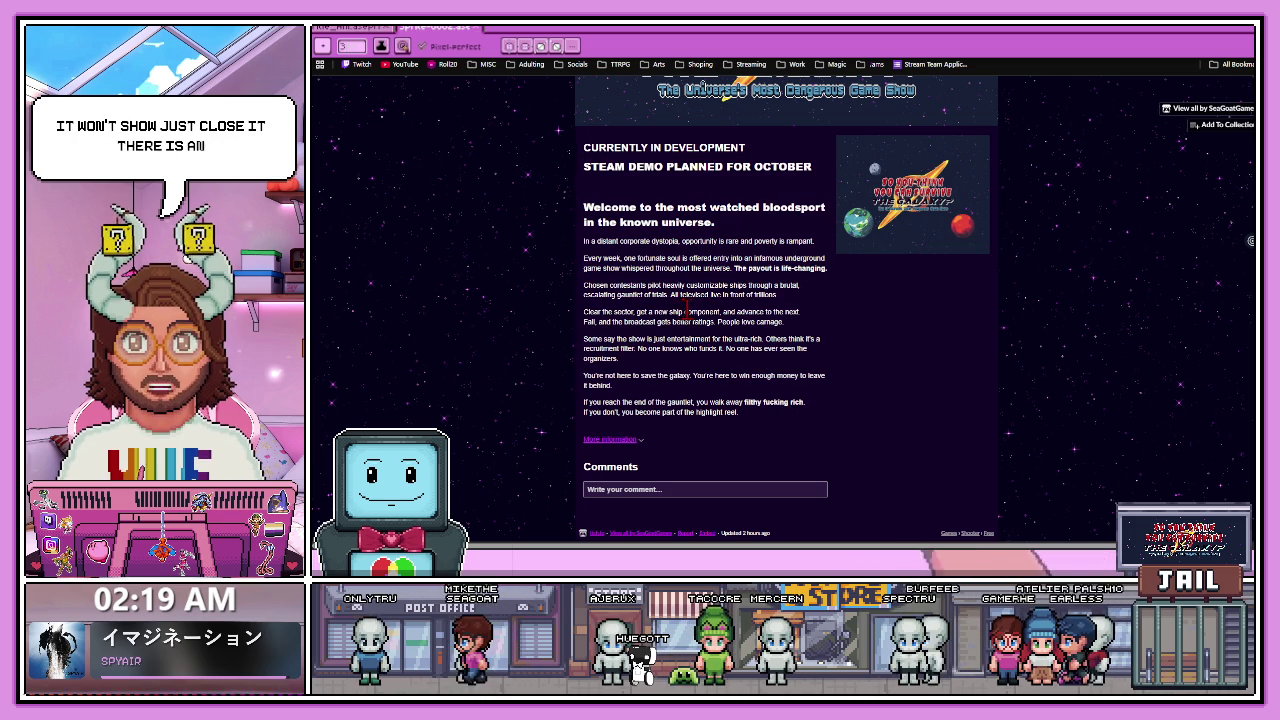
left_click_drag(583, 200, 771, 428)
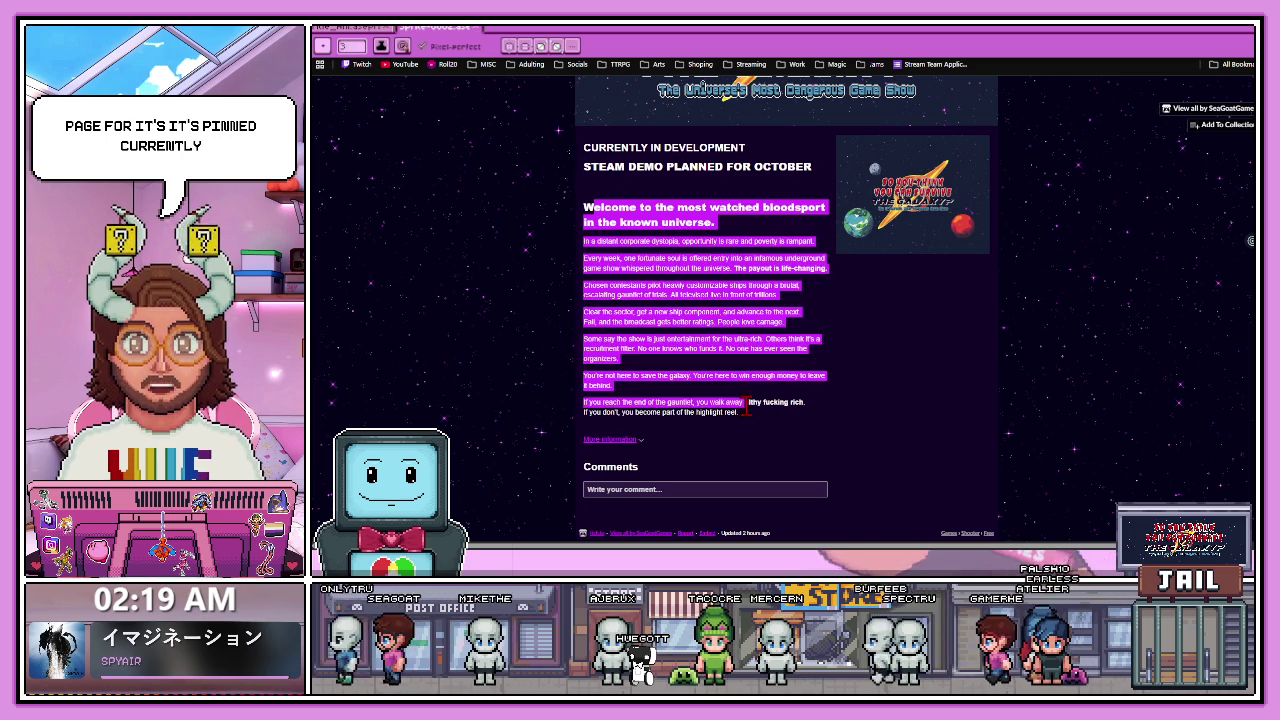
left_click(771, 428)
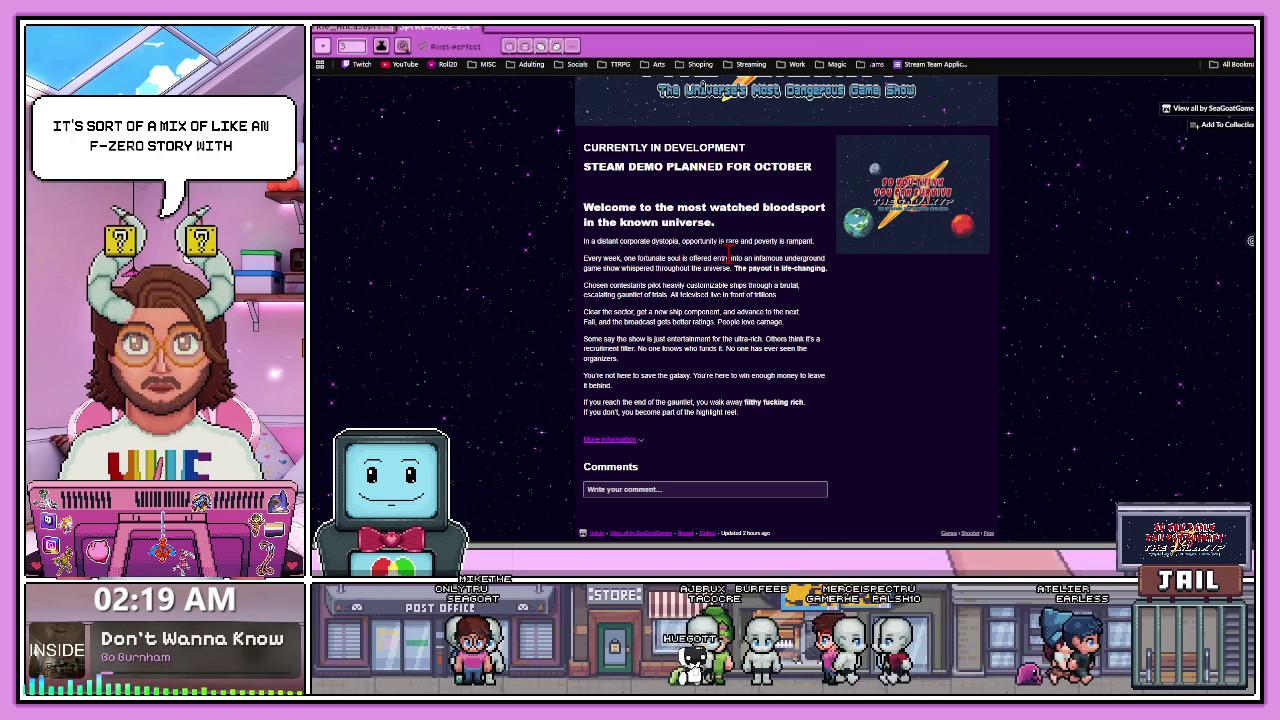
key("ctrl+Tab")
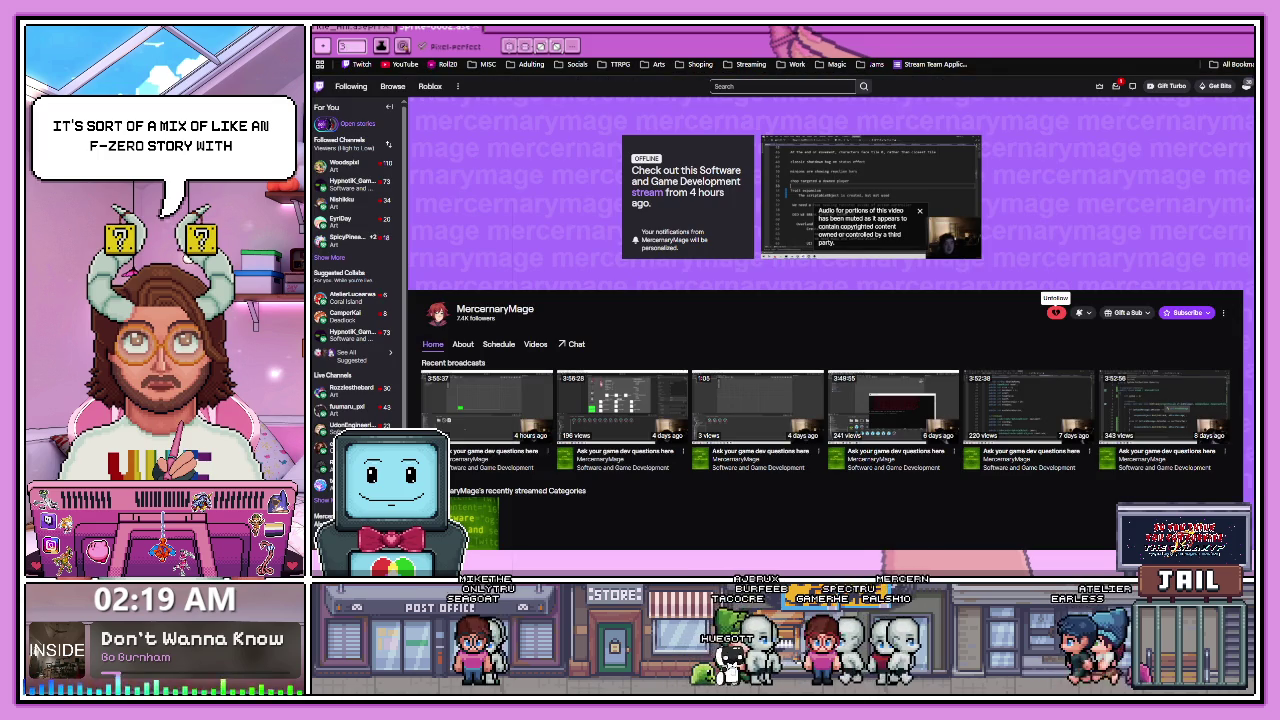
- Return from the Twitch channel to the game's itch.io page using Ctrl+Shift+Tab
key("ctrl+shift+Tab")
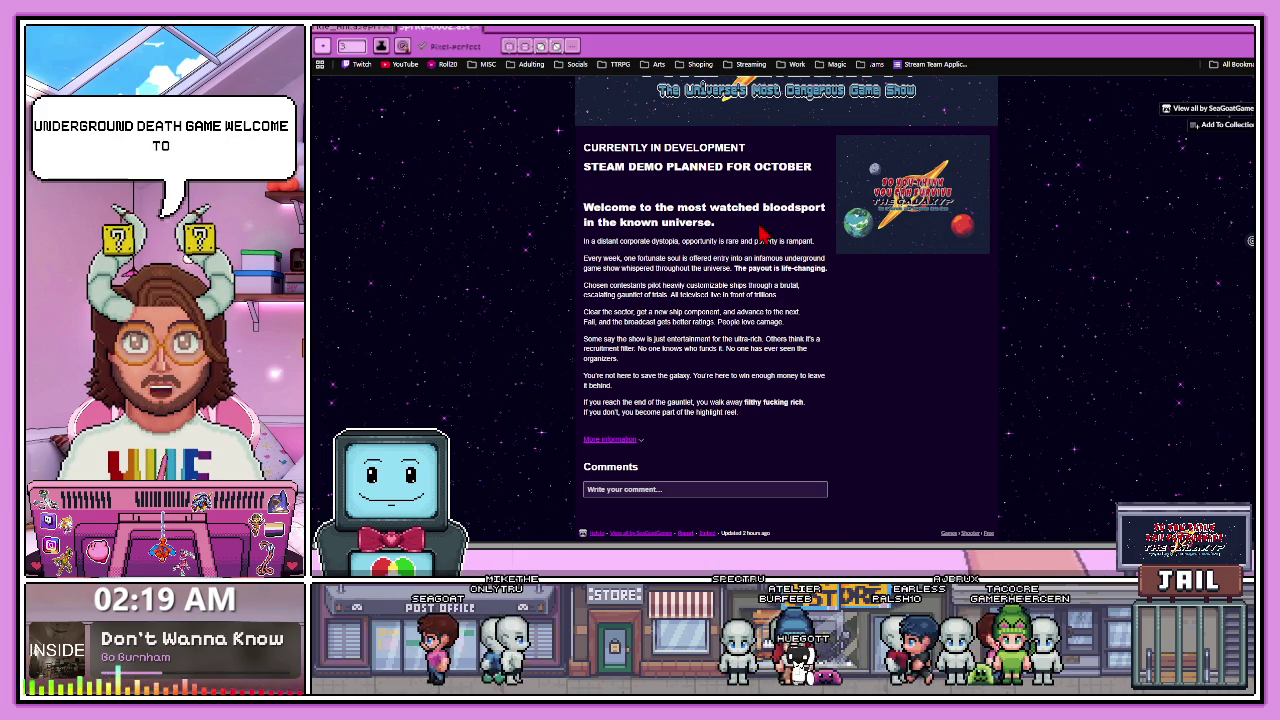
left_click_drag(590, 240, 714, 241)
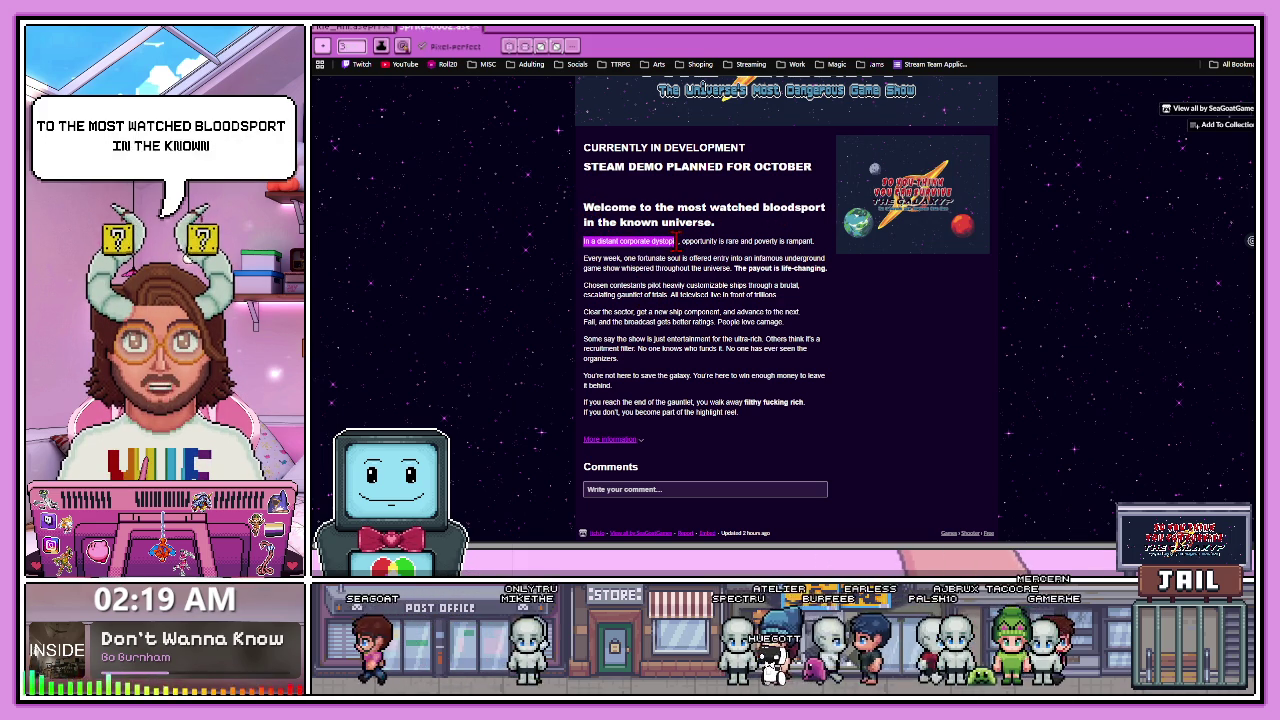
left_click(650, 270)
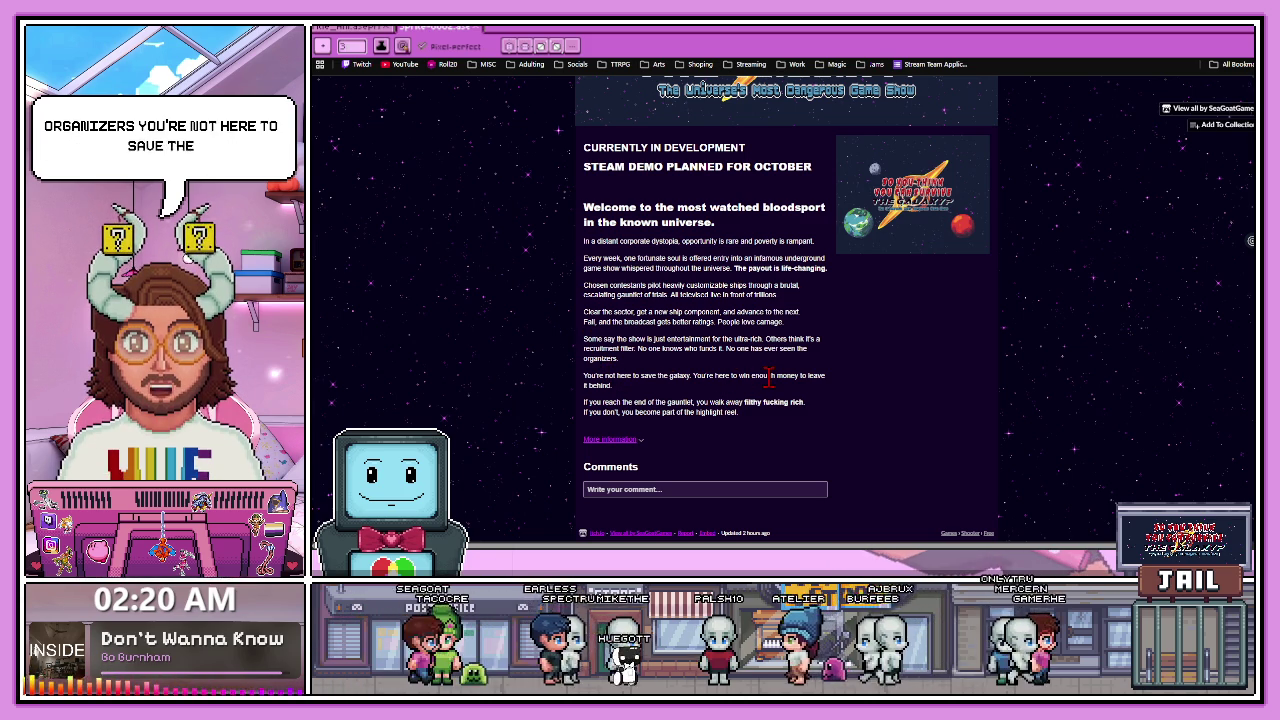
left_click_drag(585, 403, 806, 404)
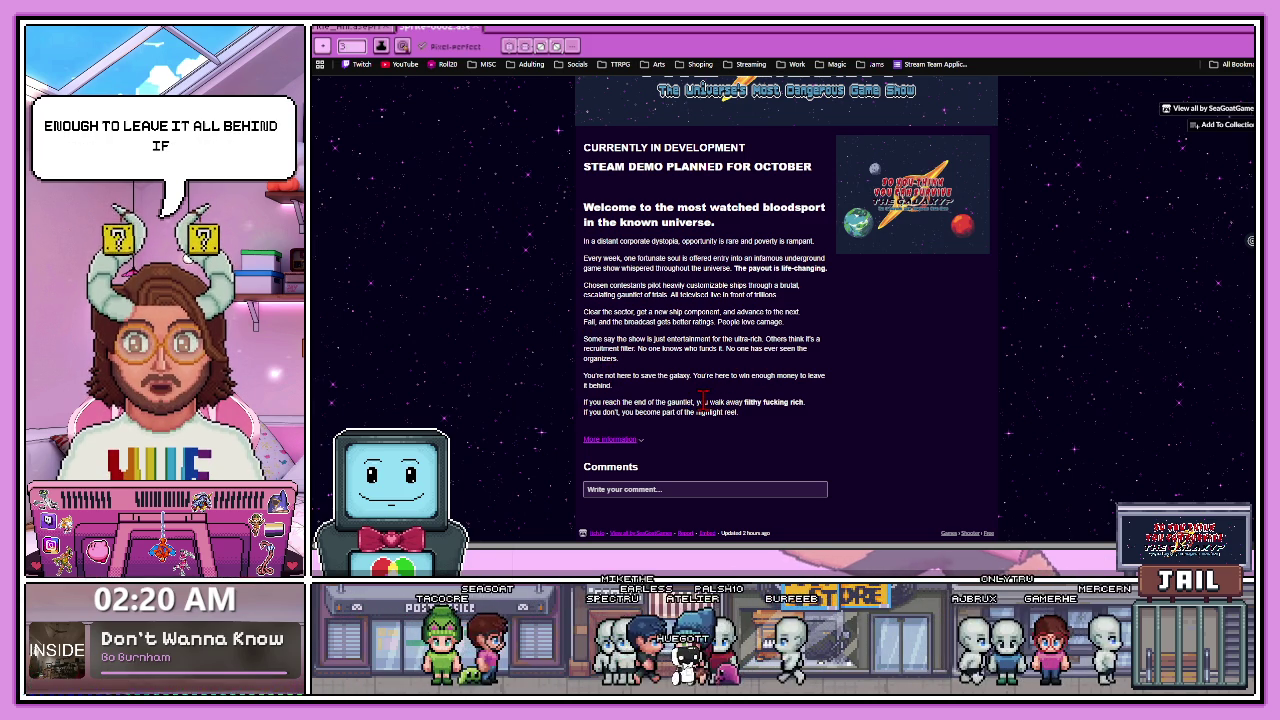
left_click(843, 409)
left_click_drag(587, 425, 740, 414)
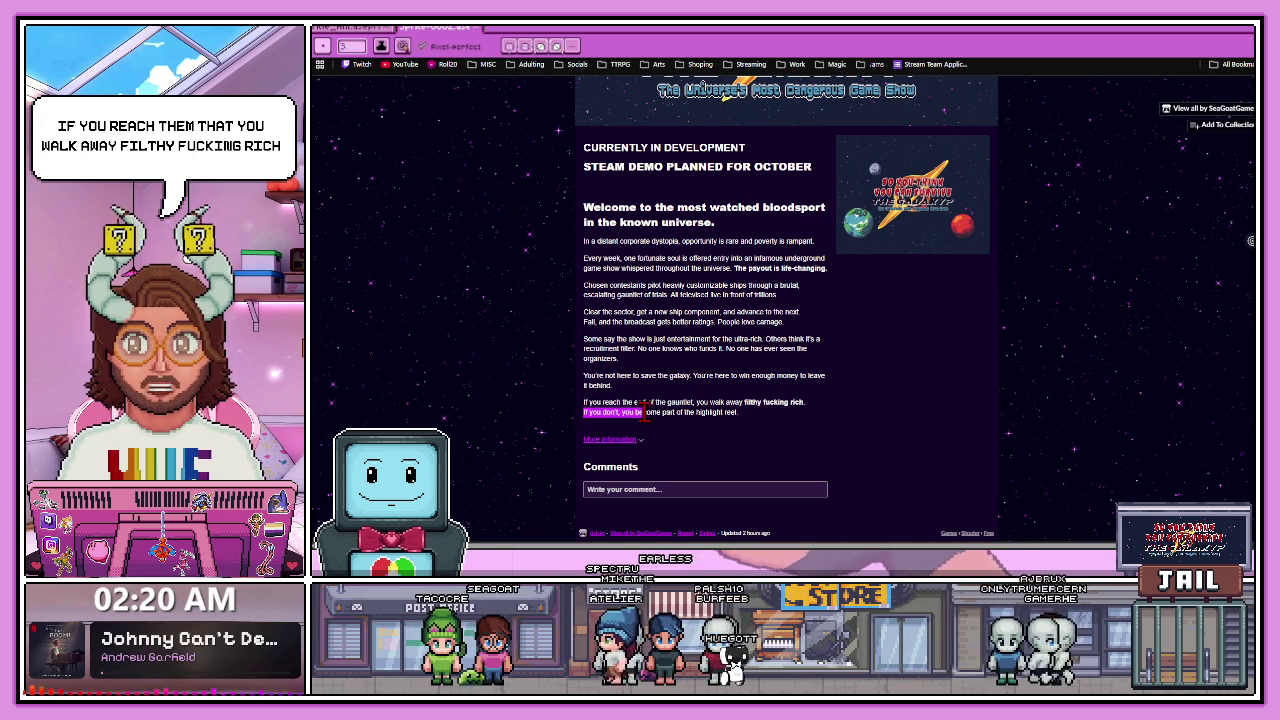
left_click(766, 430)
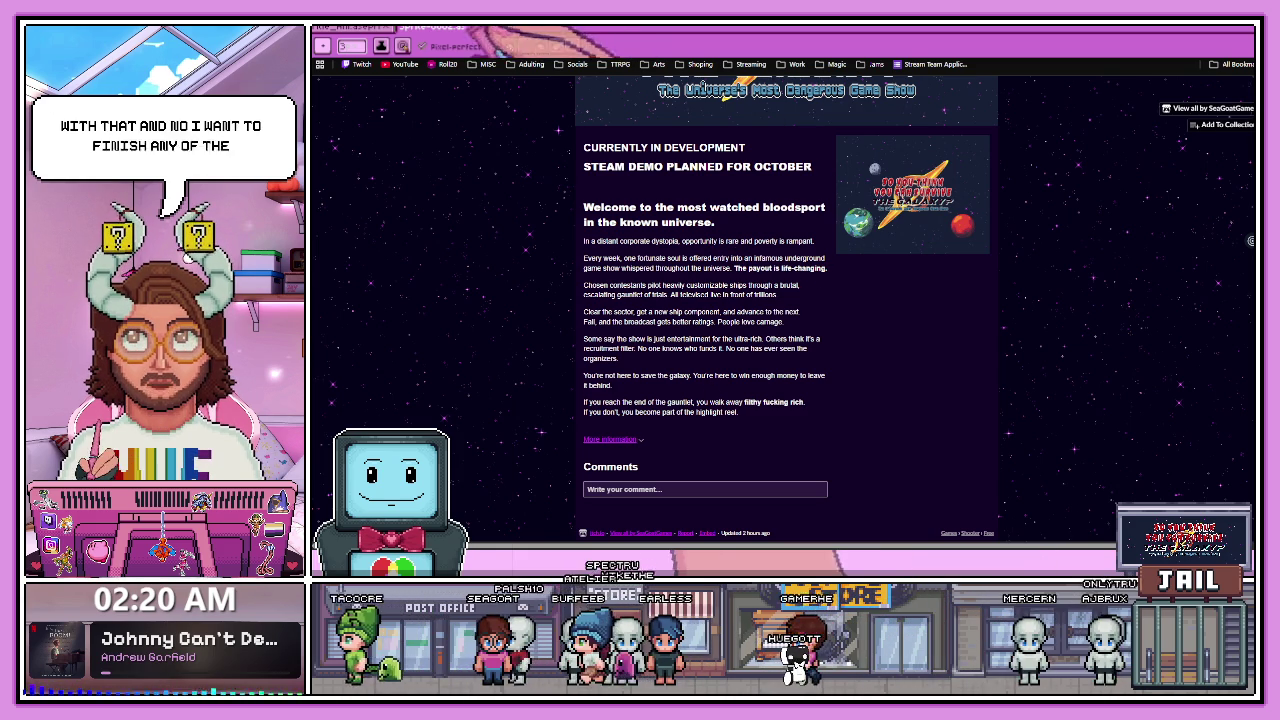
key("ctrl+w")
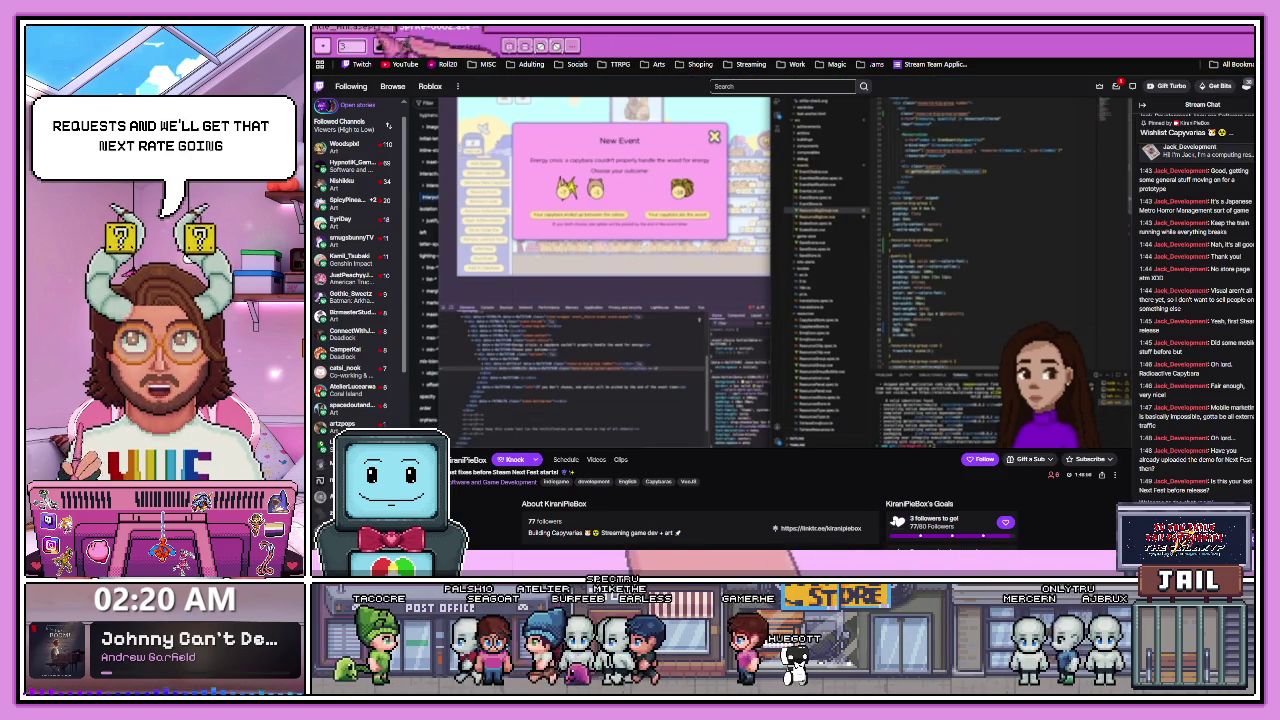